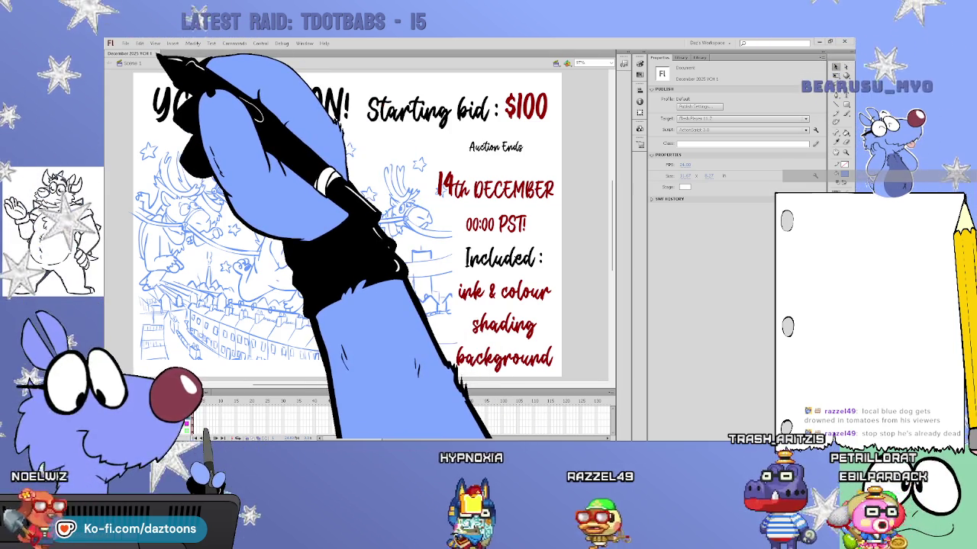
- Select the $100 bid amount, then close the auction poster and create a new ActionScript 3.0 document
double_click(539, 111)
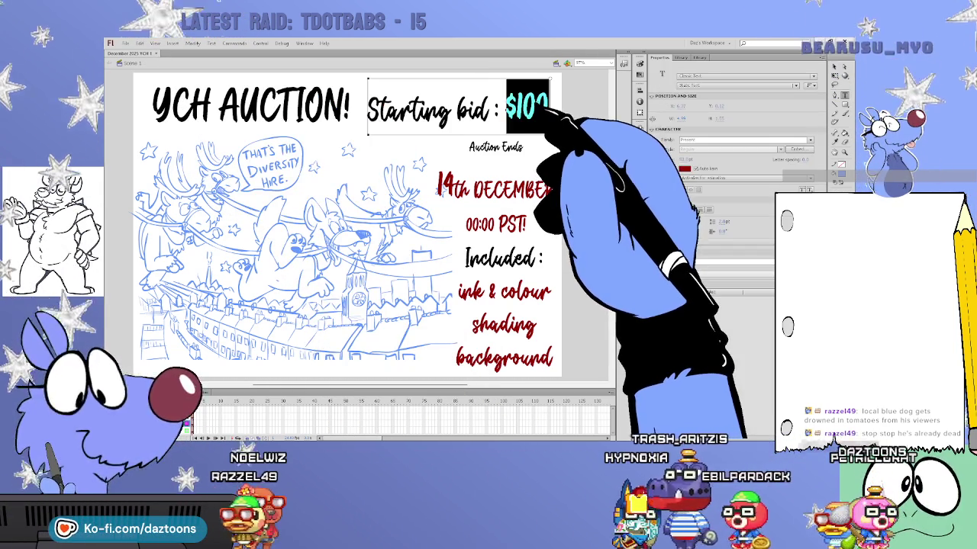
left_click_drag(537, 111, 524, 111)
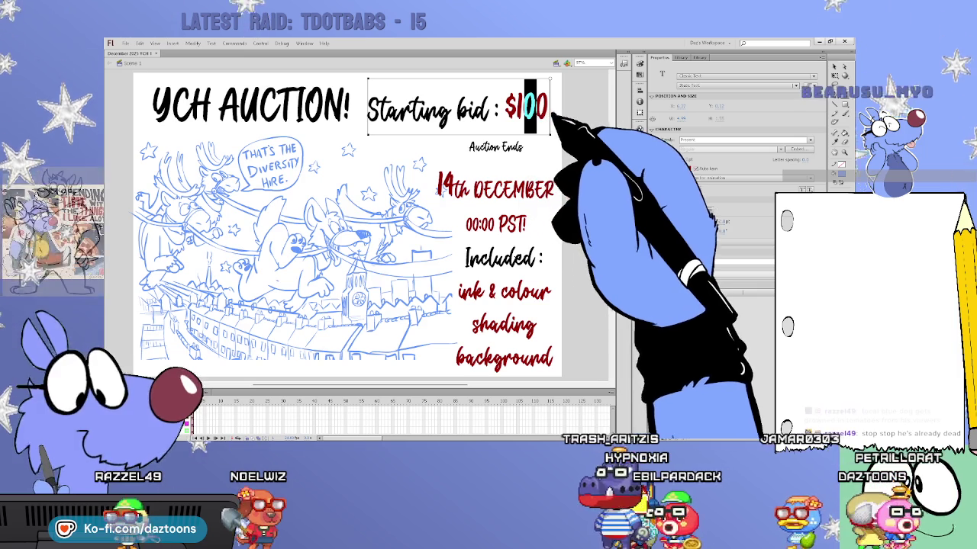
key("Escape")
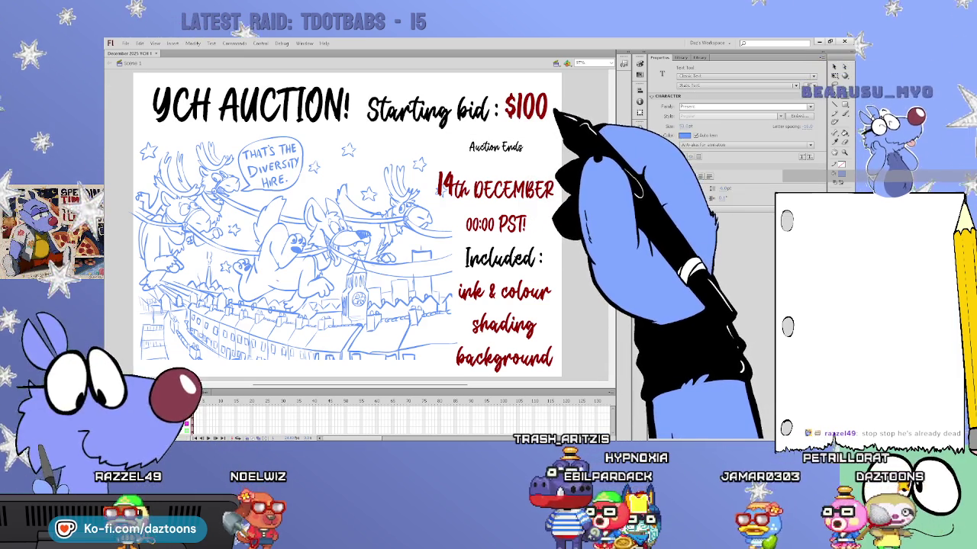
left_click(520, 114)
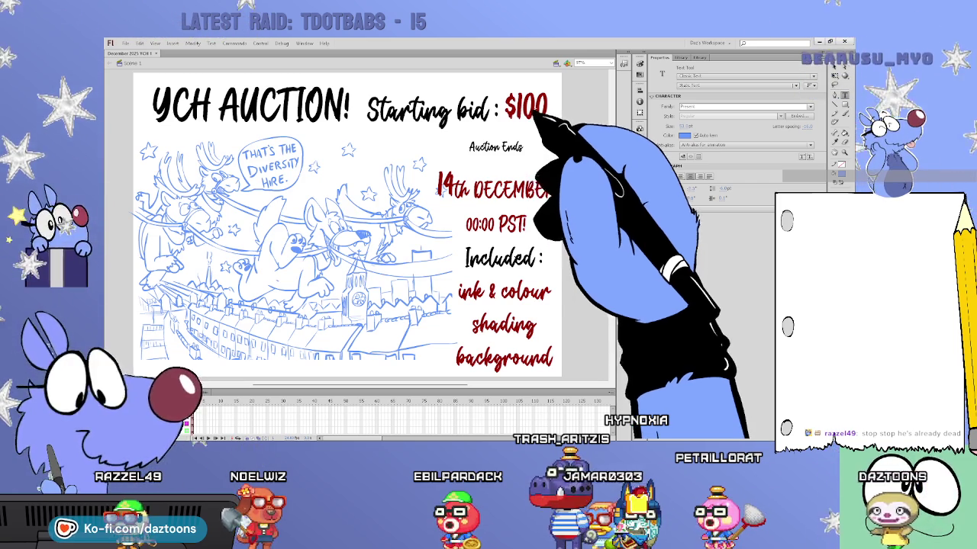
left_click_drag(549, 111, 537, 112)
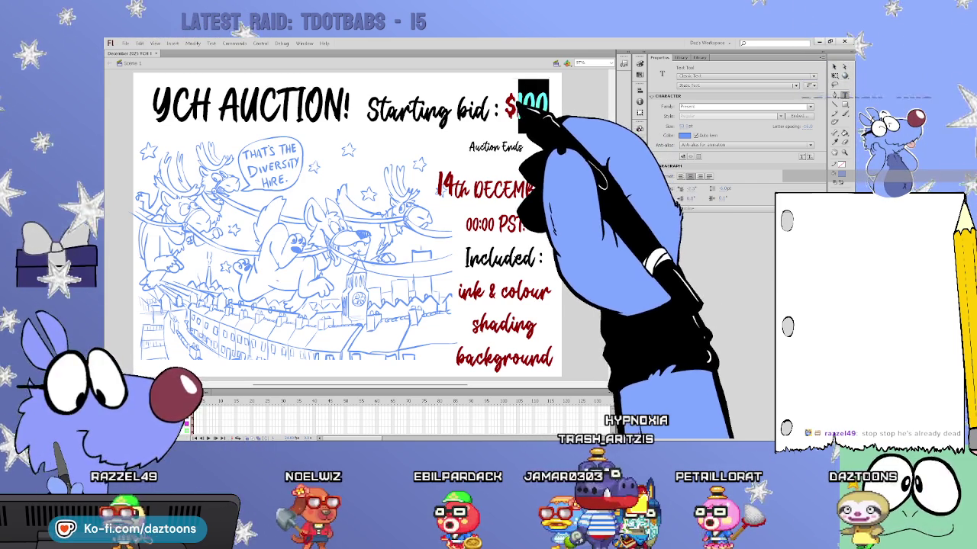
double_click(540, 108)
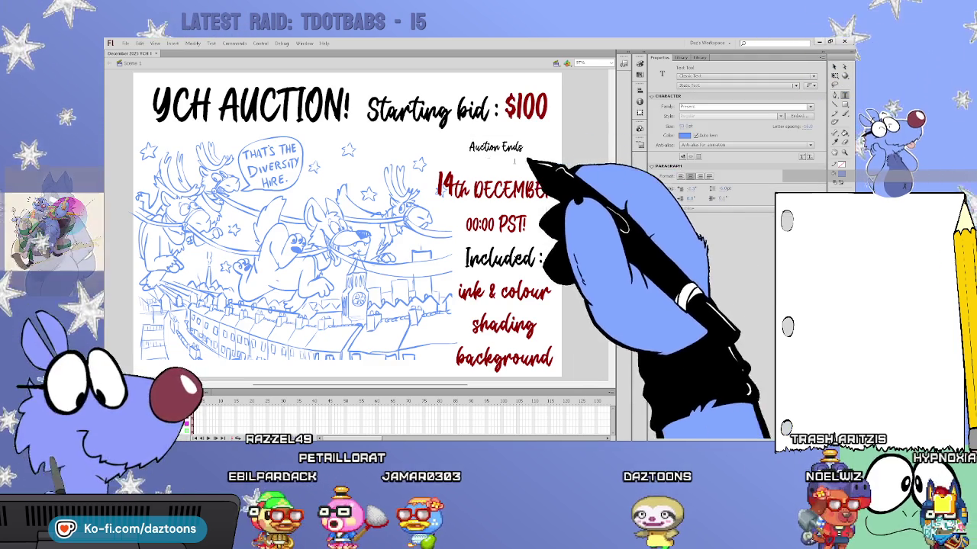
key("ctrl+w")
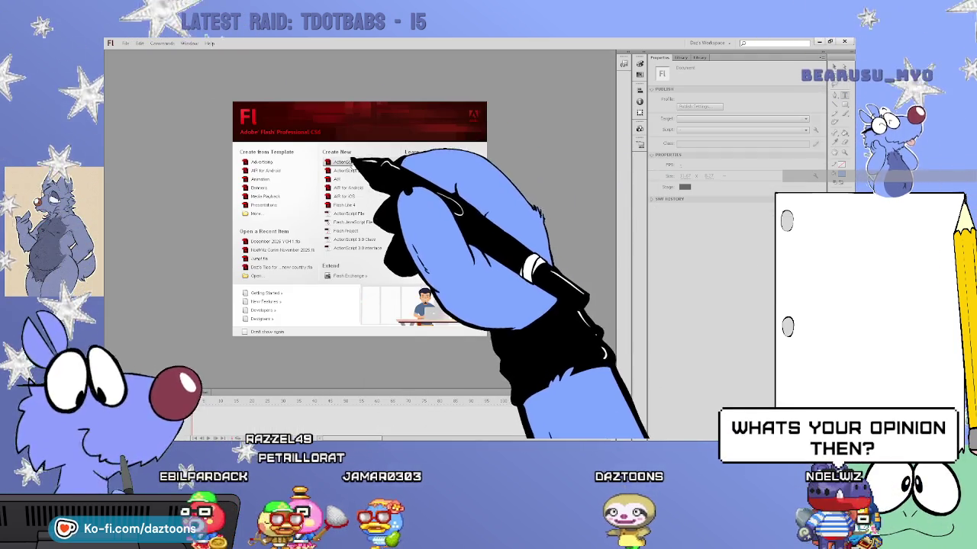
left_click(347, 162)
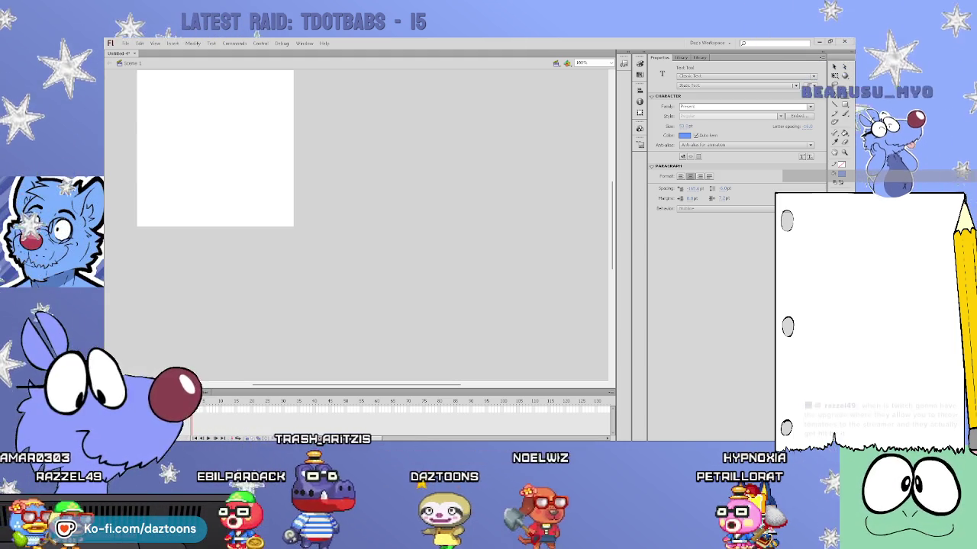
- Zoom in so the blank stage fills the view, with the Brush tool ready for freehand painting
key("v")
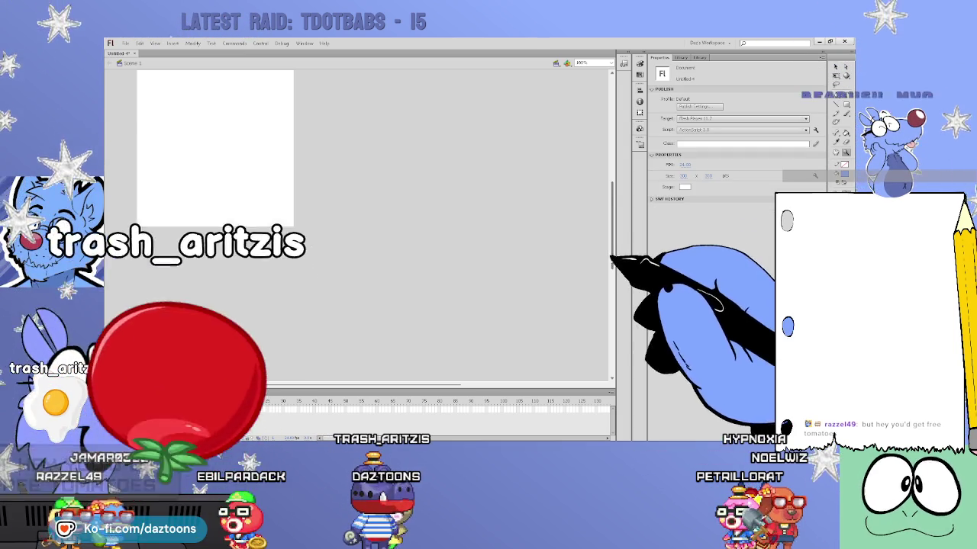
scroll(359, 221, "up", 3)
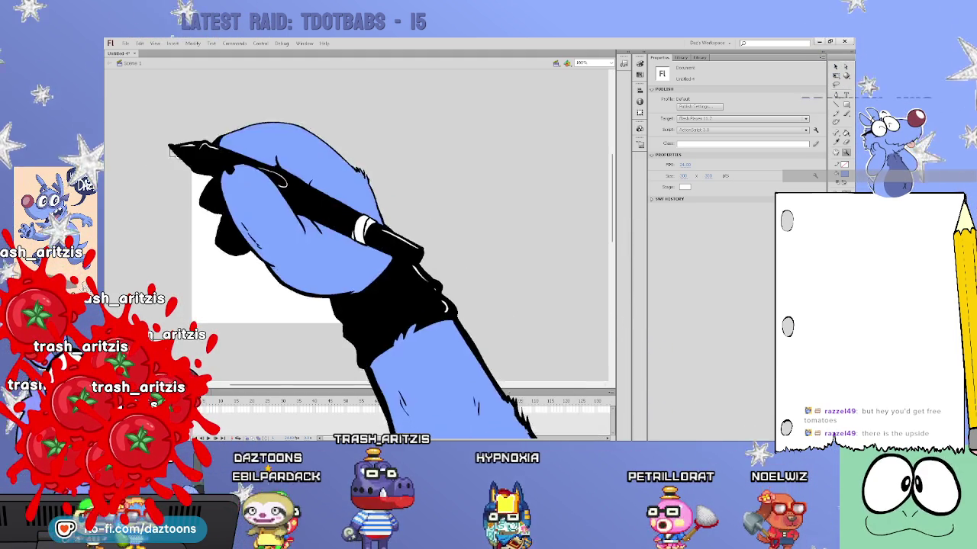
key("ctrl+equal")
key("b")
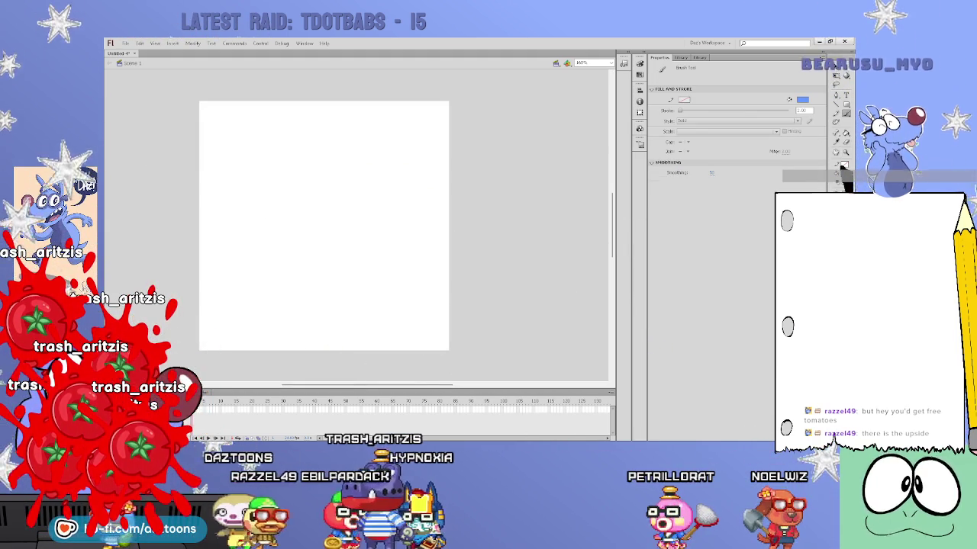
left_click_drag(317, 111, 237, 136)
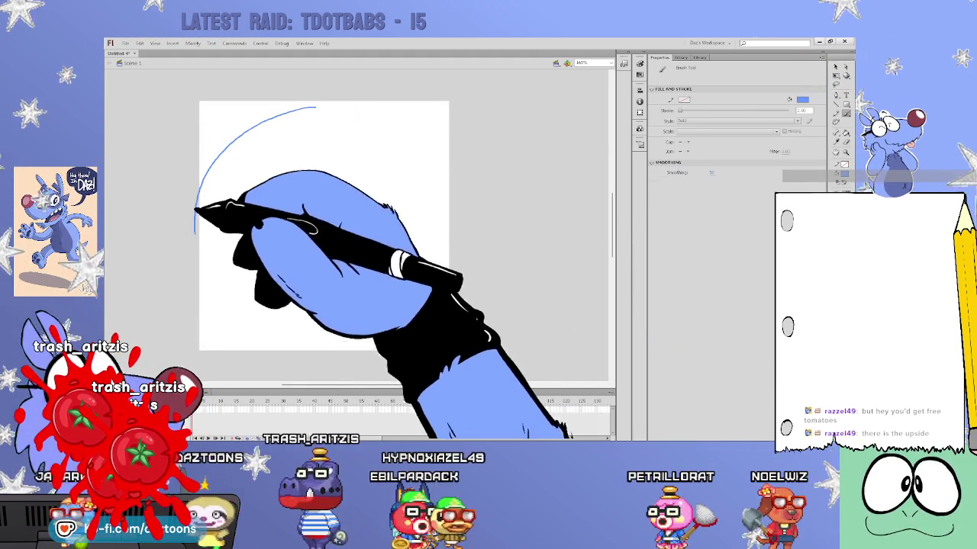
key("ctrl+z")
left_click_drag(358, 109, 467, 230)
key("ctrl+z")
mouse_move(340, 106)
left_mouse_down()
mouse_move(334, 93)
mouse_move(261, 135)
left_mouse_up()
key("ctrl+z")
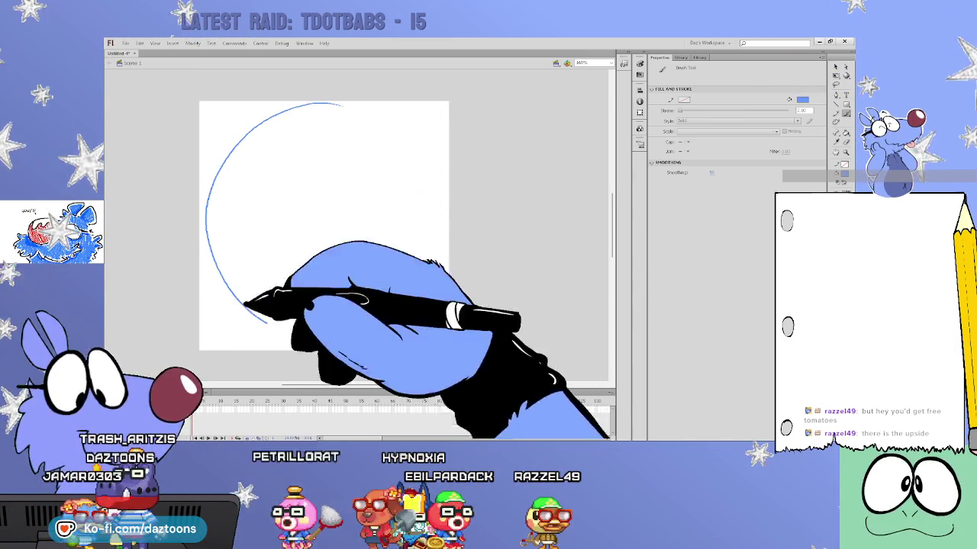
key("ctrl+z")
mouse_move(357, 108)
left_mouse_down()
mouse_move(358, 97)
mouse_move(403, 371)
left_mouse_up()
key("ctrl+z")
key("ctrl+z")
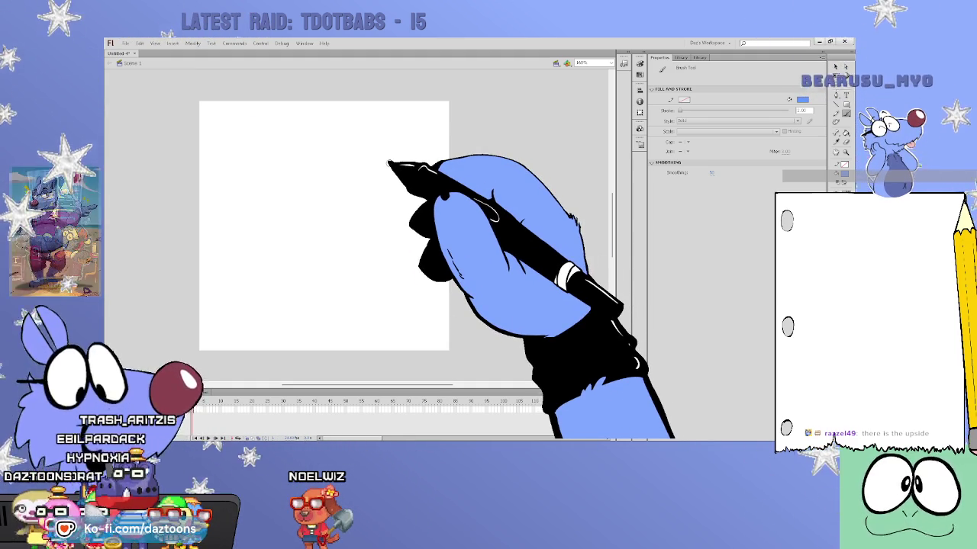
- Paint the blue head outline and two cat ears, redoing the first head strokes
left_click_drag(320, 148, 243, 190)
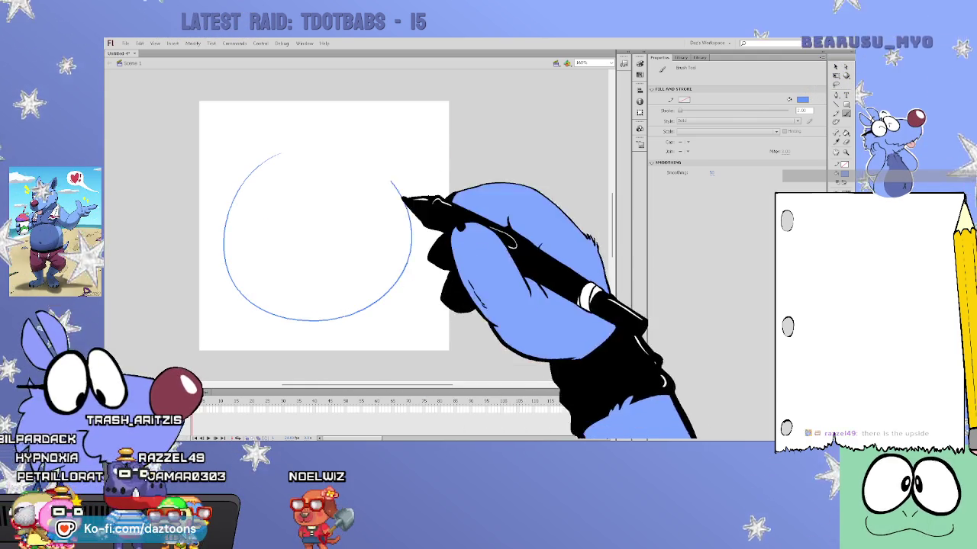
key("ctrl+z")
mouse_move(267, 145)
left_mouse_down()
mouse_move(374, 305)
mouse_move(326, 142)
mouse_move(306, 153)
left_mouse_up()
key("ctrl+z")
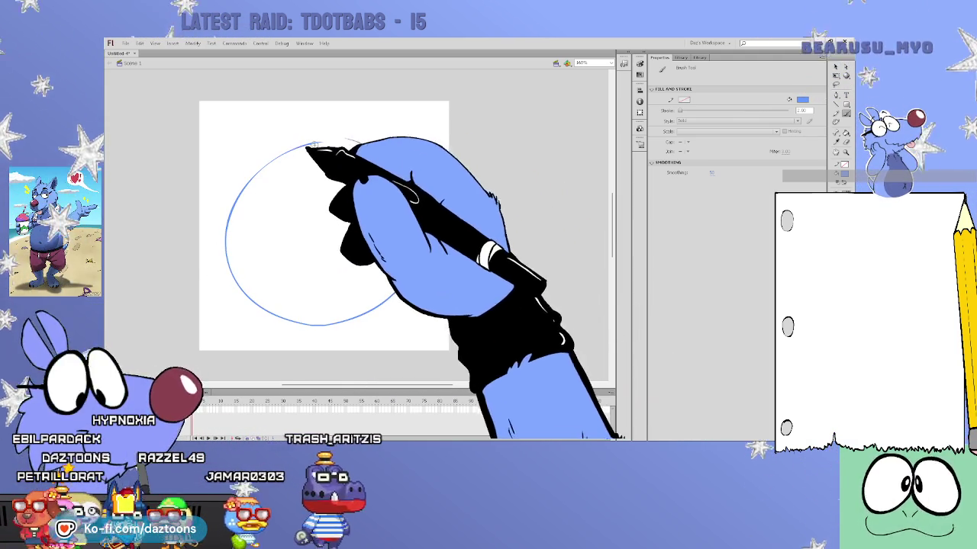
left_click_drag(249, 116, 416, 176)
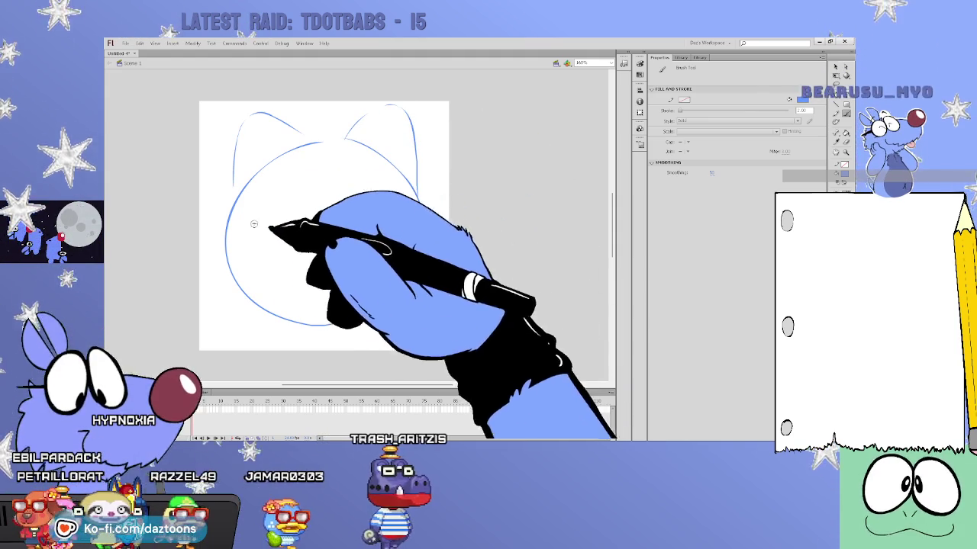
mouse_move(232, 204)
left_mouse_down()
mouse_move(218, 244)
mouse_move(227, 289)
left_mouse_up()
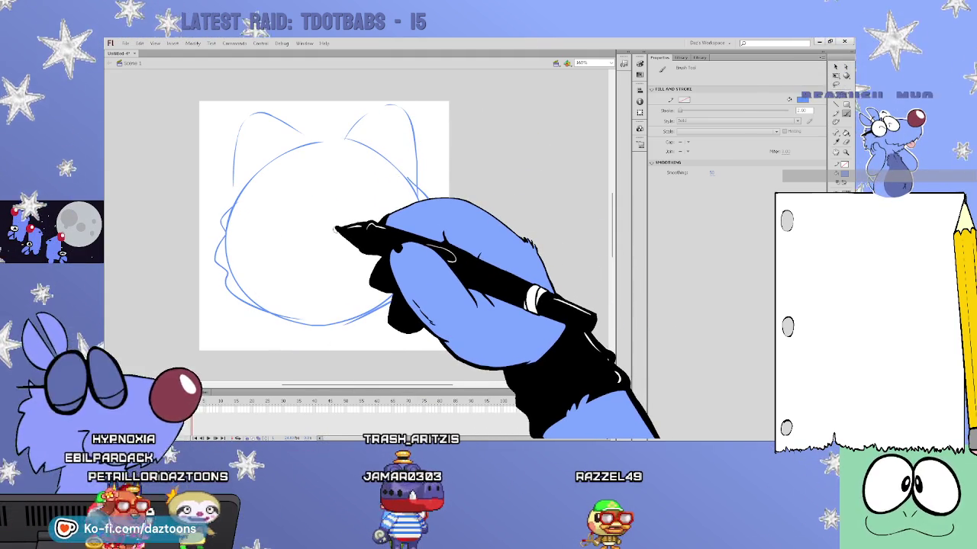
- Add the eyes, mouth, chin stroke, inner ear lines and wavy right-cheek fur
left_click_drag(327, 217, 344, 250)
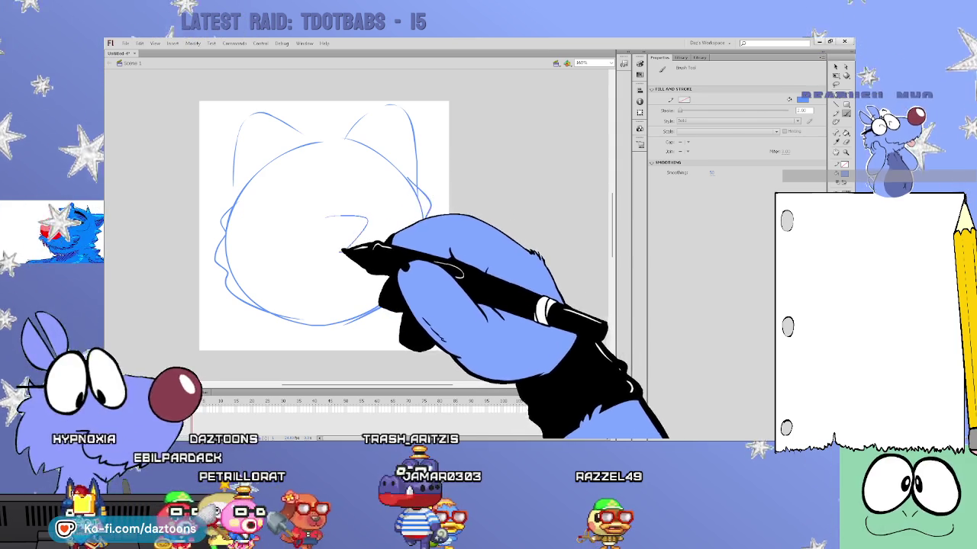
left_click_drag(359, 169, 365, 203)
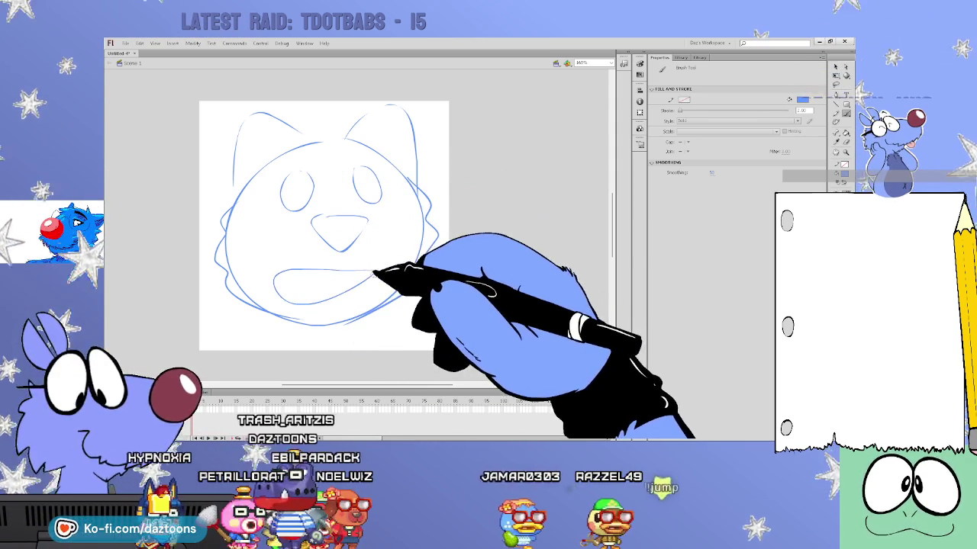
left_click_drag(284, 249, 365, 261)
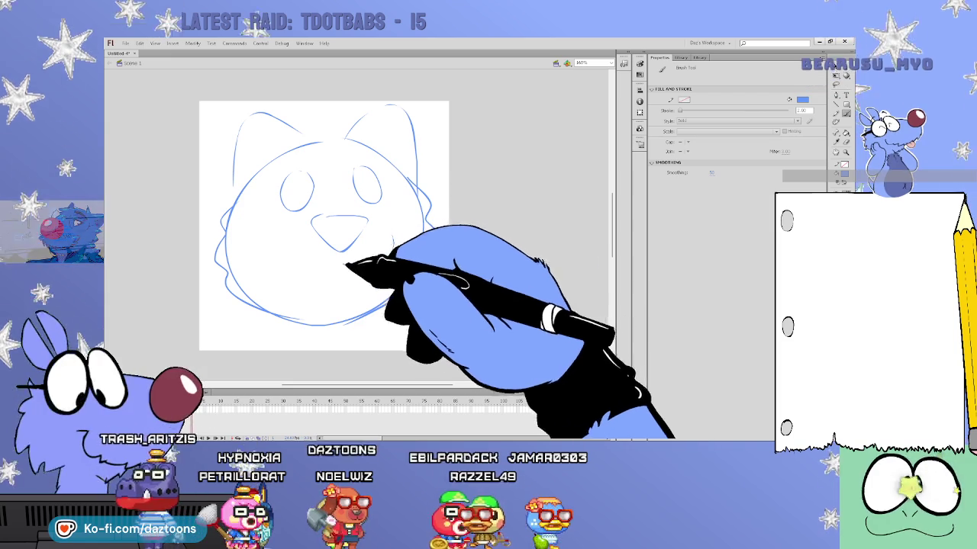
left_click_drag(336, 302, 360, 276)
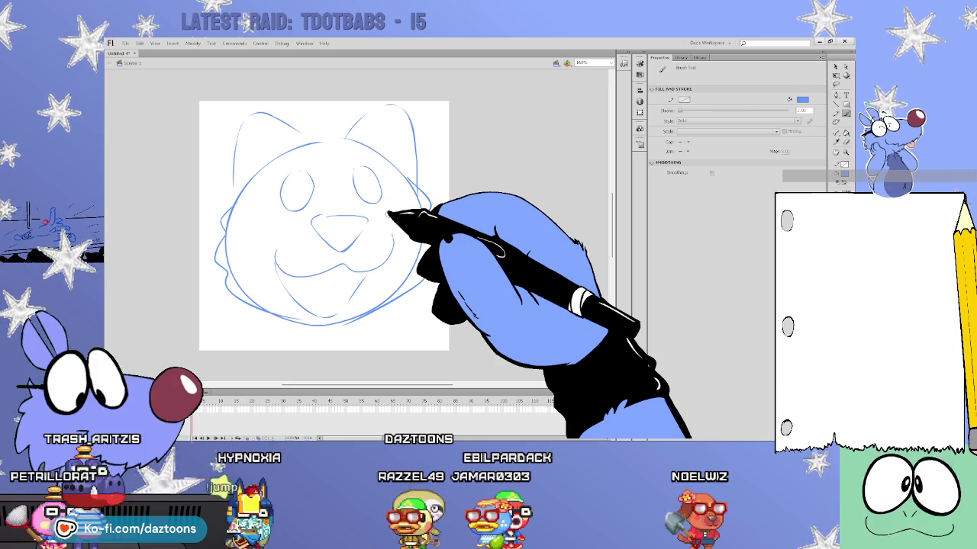
left_click_drag(253, 162, 272, 145)
left_click_drag(372, 139, 398, 145)
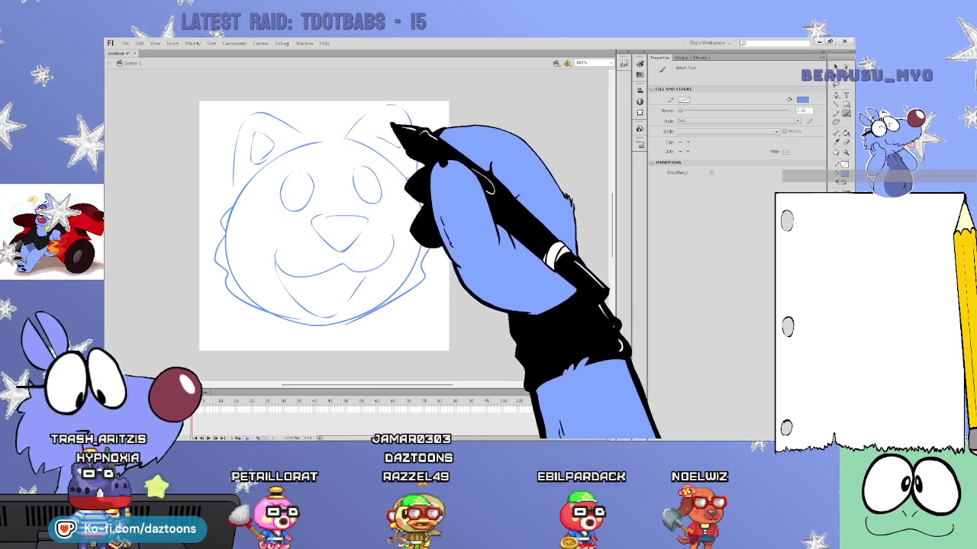
left_click_drag(427, 282, 412, 164)
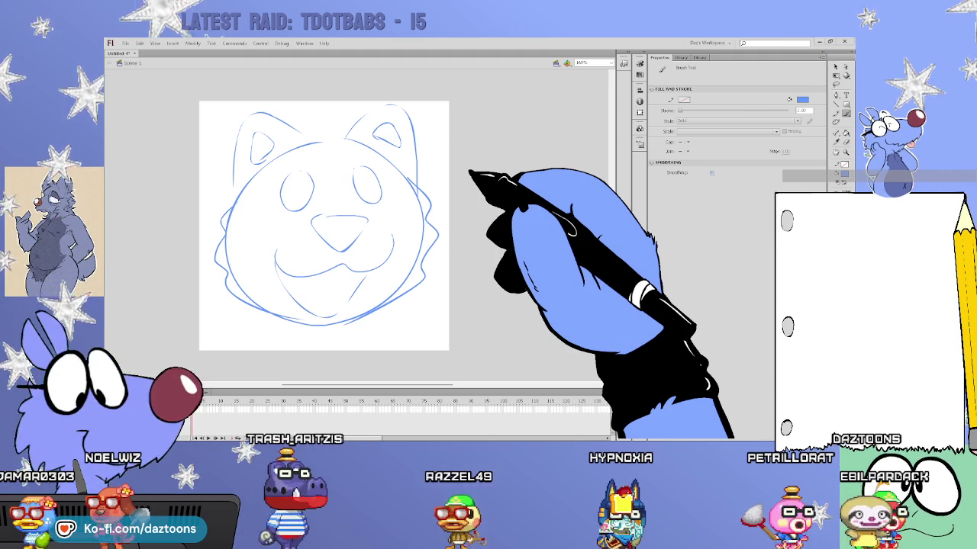
- Select the whole blue cat sketch and drag it off the stage to the left
left_click_drag(530, 373, 397, 368)
key("v")
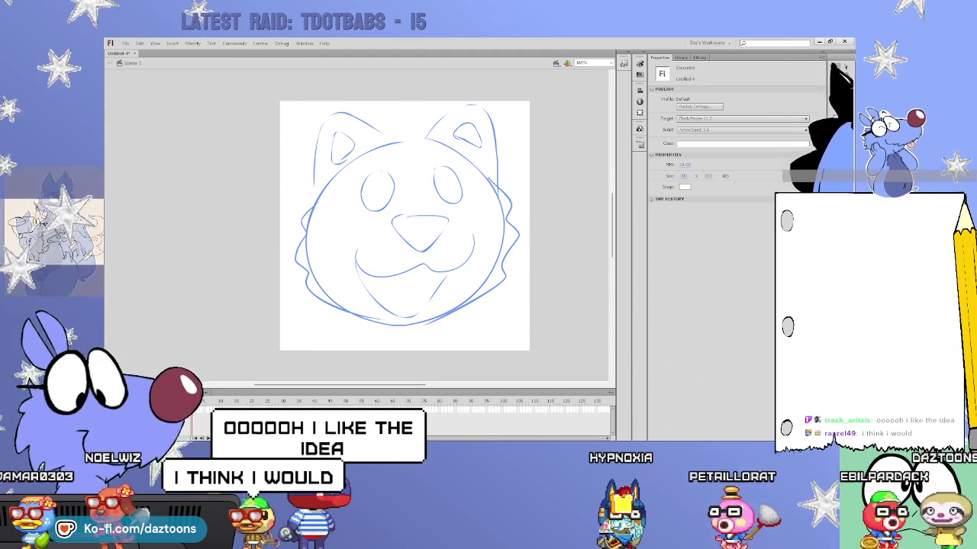
left_click_drag(567, 345, 290, 88)
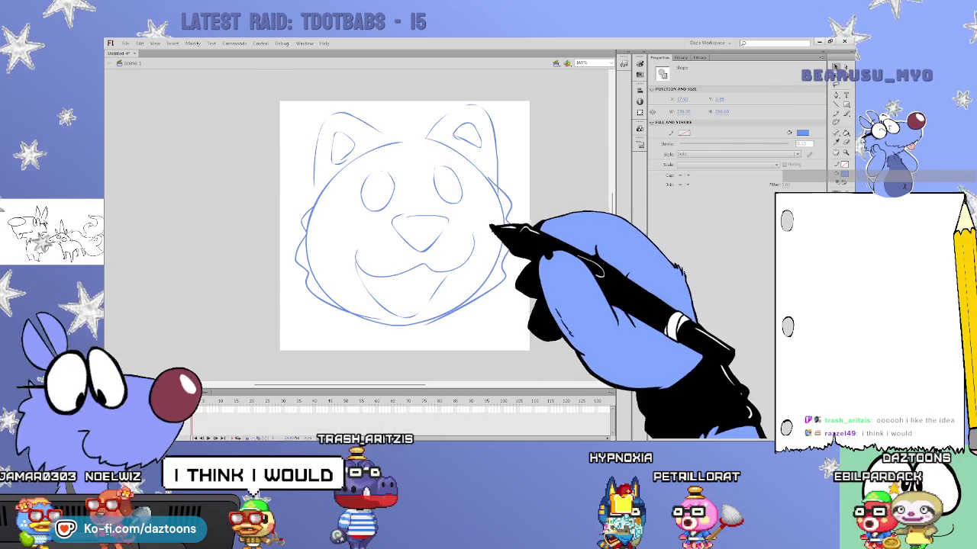
mouse_move(516, 233)
left_mouse_down()
mouse_move(439, 293)
mouse_move(202, 248)
left_mouse_up()
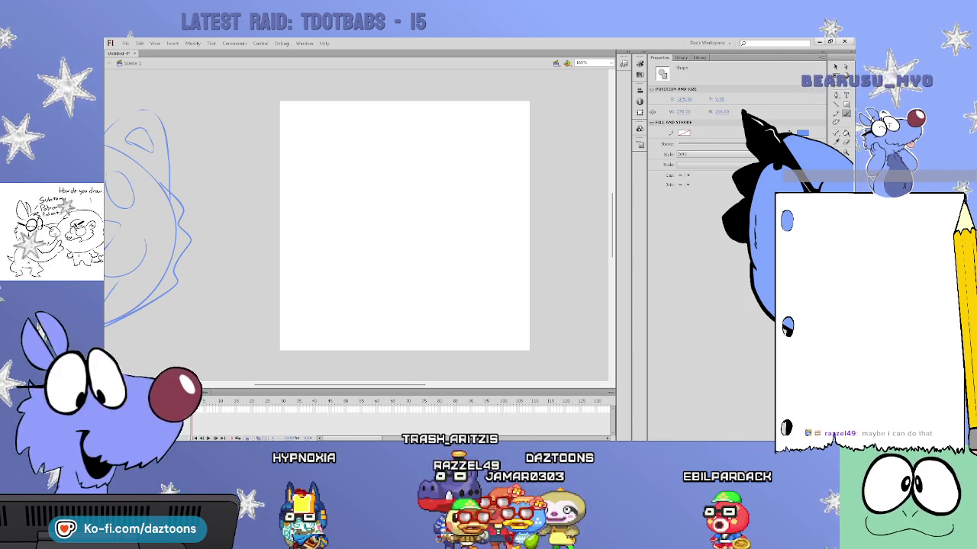
- Sketch the blue head circle, redrawing it several times until the right side sits well
key("b")
left_click_drag(387, 149, 431, 292)
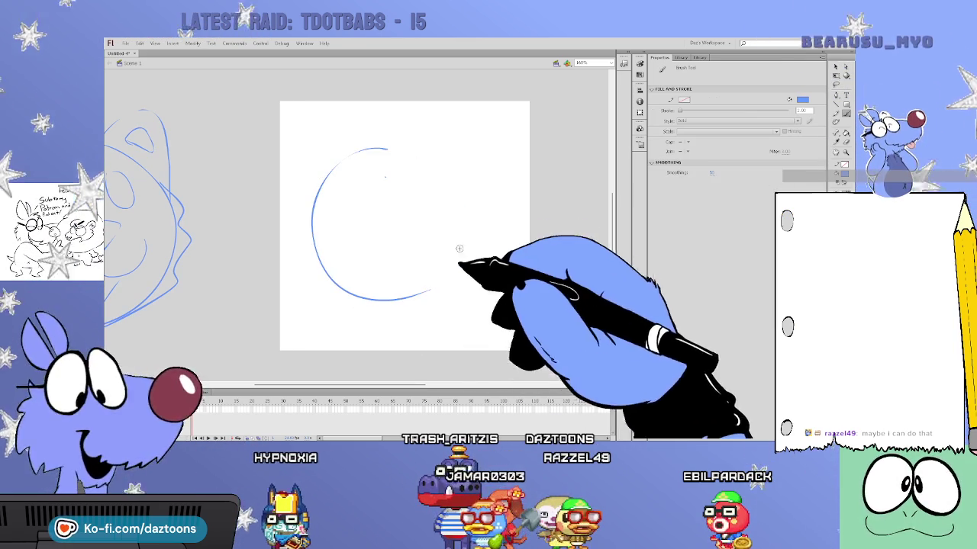
key("ctrl+z")
left_click_drag(358, 103, 469, 229)
key("ctrl+z")
left_click_drag(368, 142, 360, 327)
key("ctrl+z")
mouse_move(374, 150)
left_mouse_down()
mouse_move(338, 327)
mouse_move(504, 207)
mouse_move(338, 163)
mouse_move(546, 140)
mouse_move(571, 200)
mouse_move(546, 260)
left_mouse_up()
key("ctrl+z")
left_click_drag(548, 141, 561, 263)
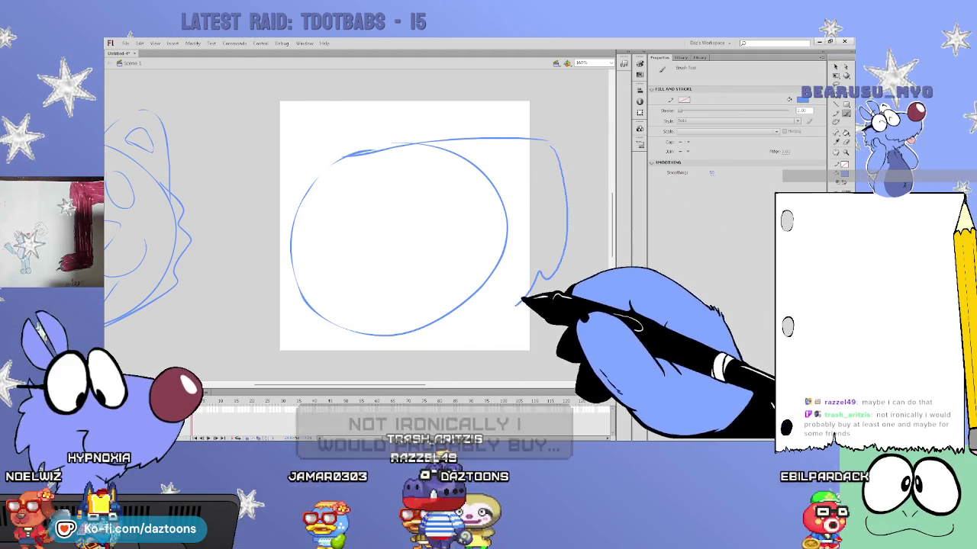
- Add a wavy mouth, a rounded right ear and the head's left and upper-left edges
left_click_drag(367, 283, 565, 260)
left_click_drag(545, 113, 561, 190)
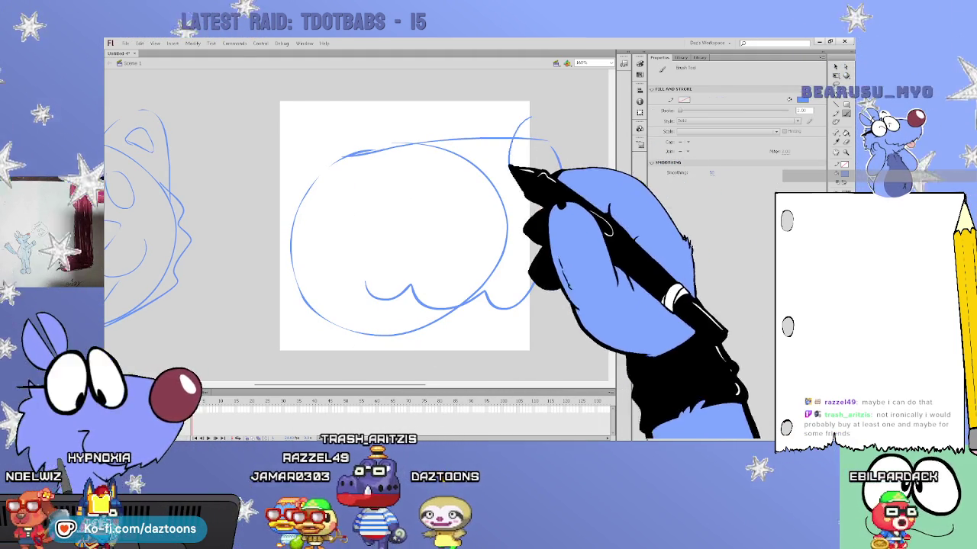
left_click_drag(561, 118, 551, 191)
left_click_drag(372, 300, 443, 296)
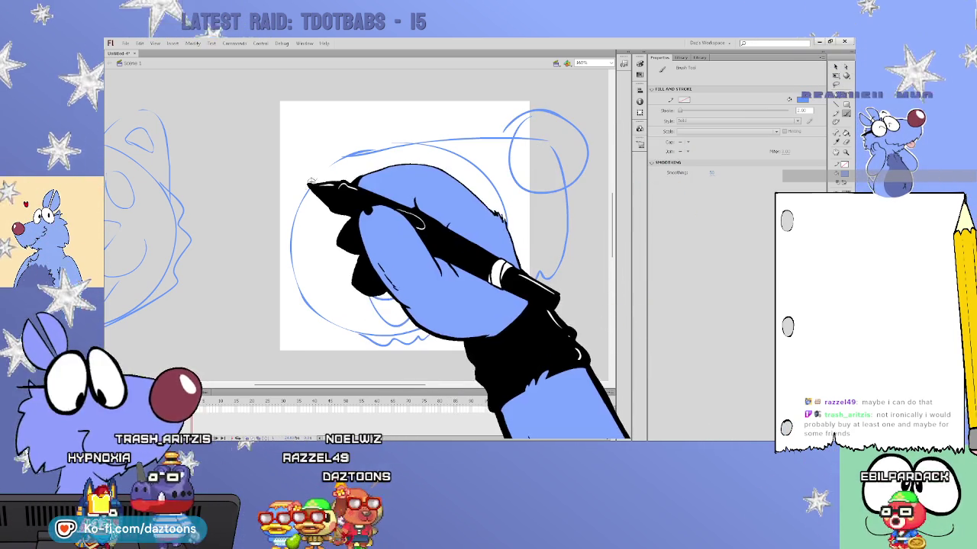
mouse_move(317, 184)
left_mouse_down()
mouse_move(279, 214)
mouse_move(288, 294)
left_mouse_up()
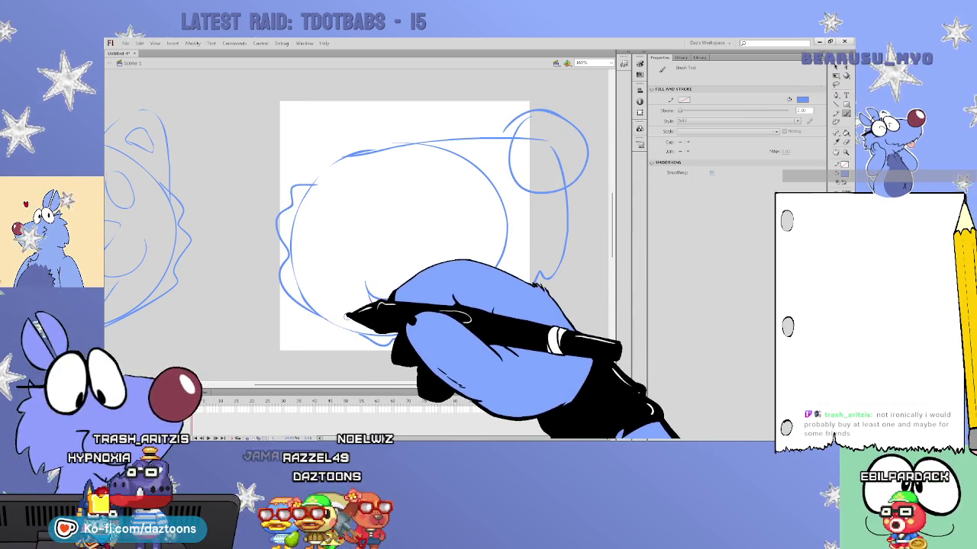
mouse_move(311, 179)
left_mouse_down()
mouse_move(353, 120)
mouse_move(392, 153)
mouse_move(447, 119)
mouse_move(464, 142)
left_mouse_up()
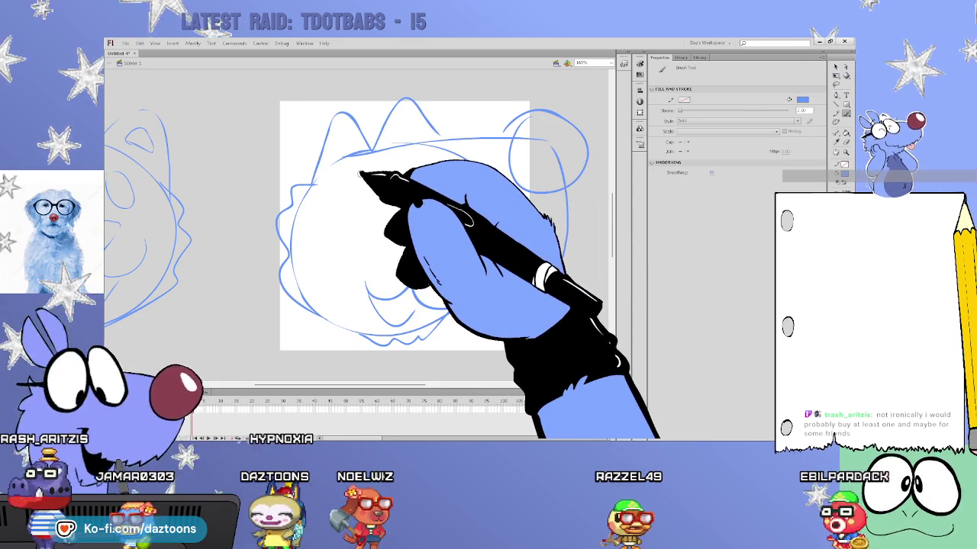
- Draw the oval left eye, pupils in both eyes and the right cheek outline
mouse_move(368, 165)
left_mouse_down()
mouse_move(338, 213)
mouse_move(375, 185)
mouse_move(370, 168)
mouse_move(447, 166)
mouse_move(414, 165)
mouse_move(323, 211)
mouse_move(386, 164)
mouse_move(413, 196)
mouse_move(403, 163)
mouse_move(326, 191)
mouse_move(344, 193)
left_mouse_up()
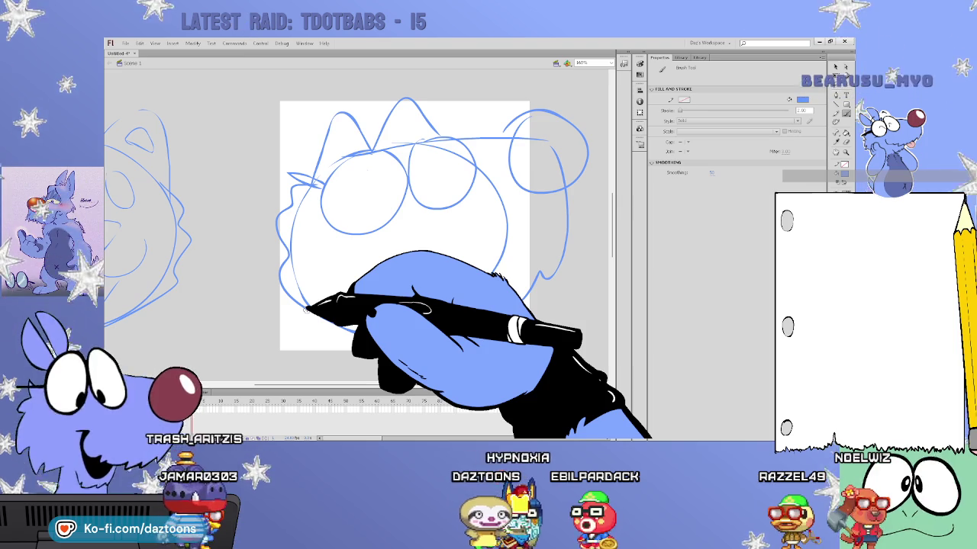
mouse_move(390, 169)
left_mouse_down()
mouse_move(387, 192)
mouse_move(415, 164)
left_mouse_up()
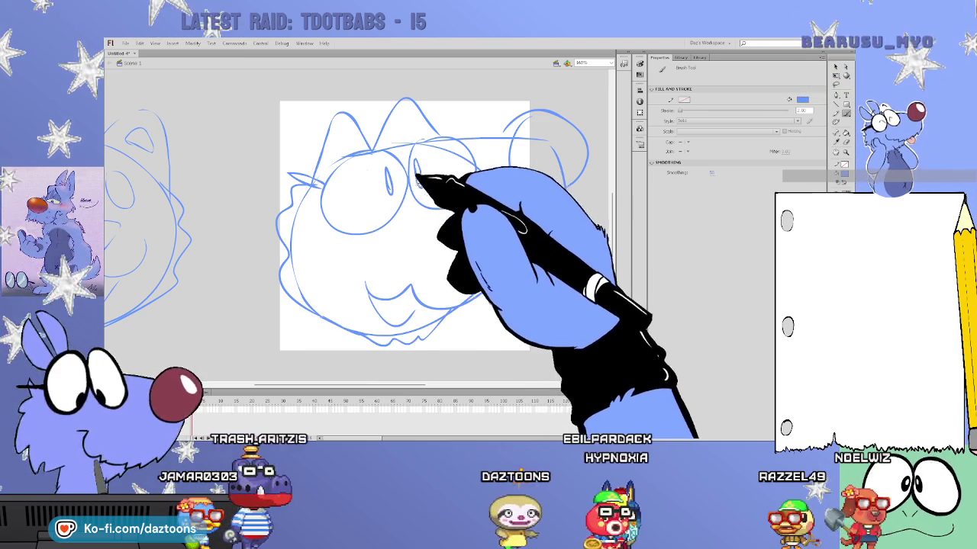
left_click_drag(467, 190, 503, 301)
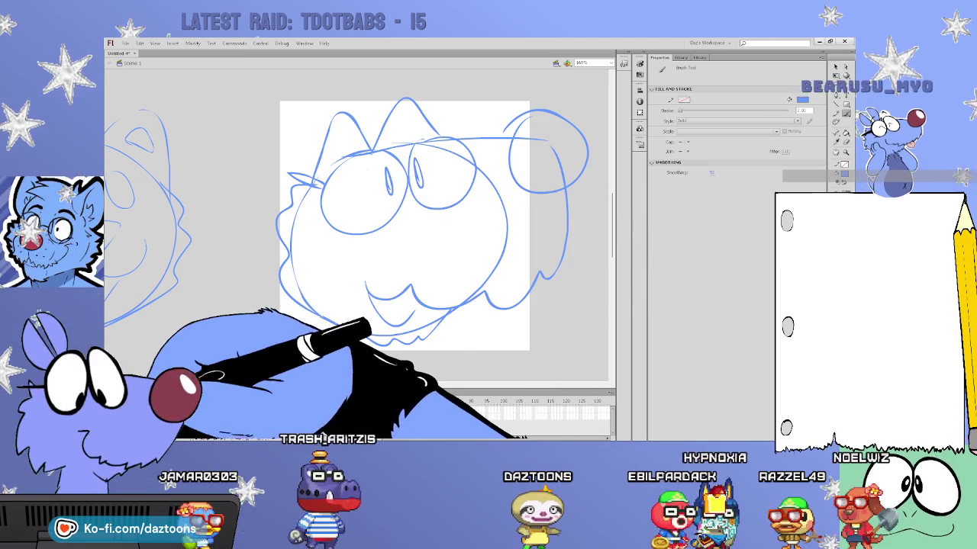
key("v")
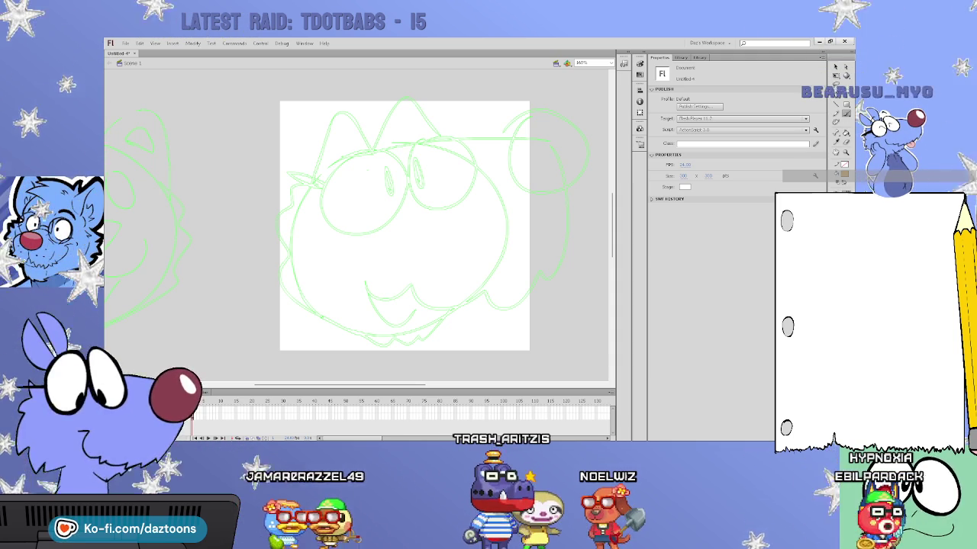
- Trace the head's sides, both ear peaks, top and lower jaw in thick gold strokes
mouse_move(305, 183)
left_mouse_down()
mouse_move(284, 263)
mouse_move(322, 318)
mouse_move(414, 338)
mouse_move(473, 301)
left_mouse_up()
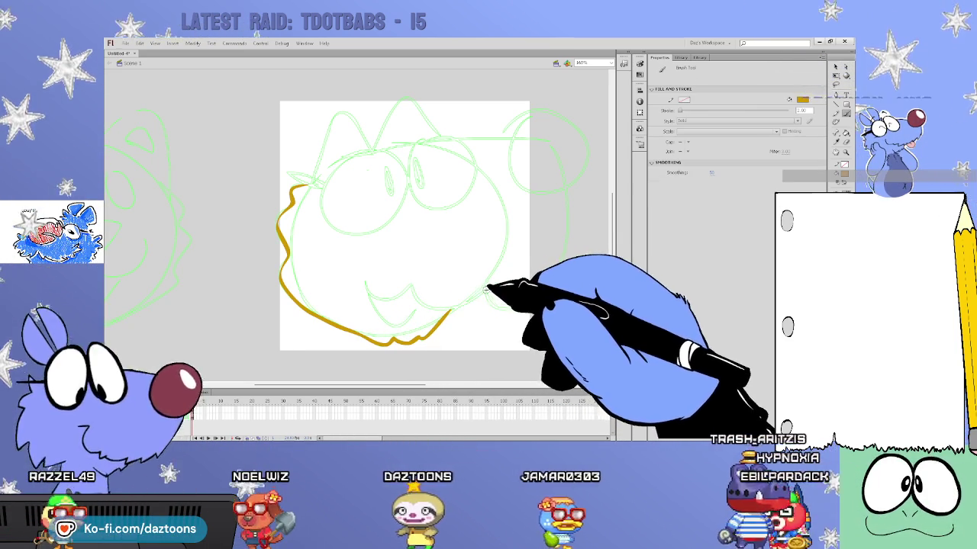
mouse_move(455, 309)
left_mouse_down()
mouse_move(564, 273)
mouse_move(567, 186)
mouse_move(584, 157)
mouse_move(563, 120)
mouse_move(511, 124)
left_mouse_up()
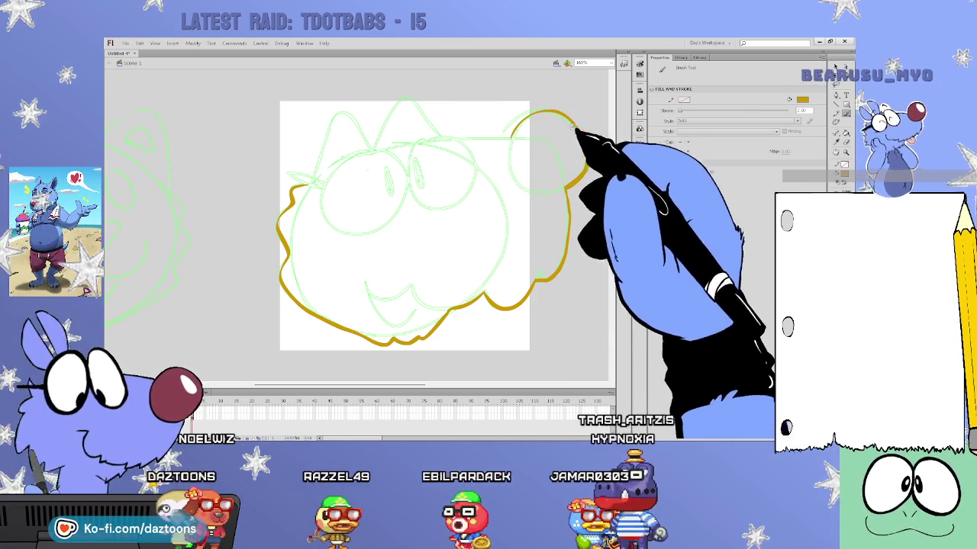
left_click_drag(292, 181, 373, 146)
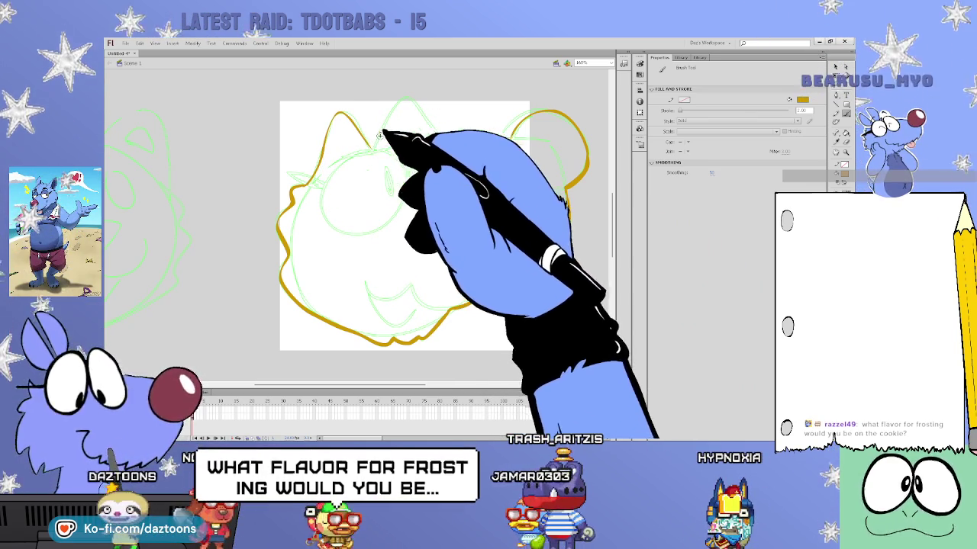
left_click_drag(372, 147, 432, 126)
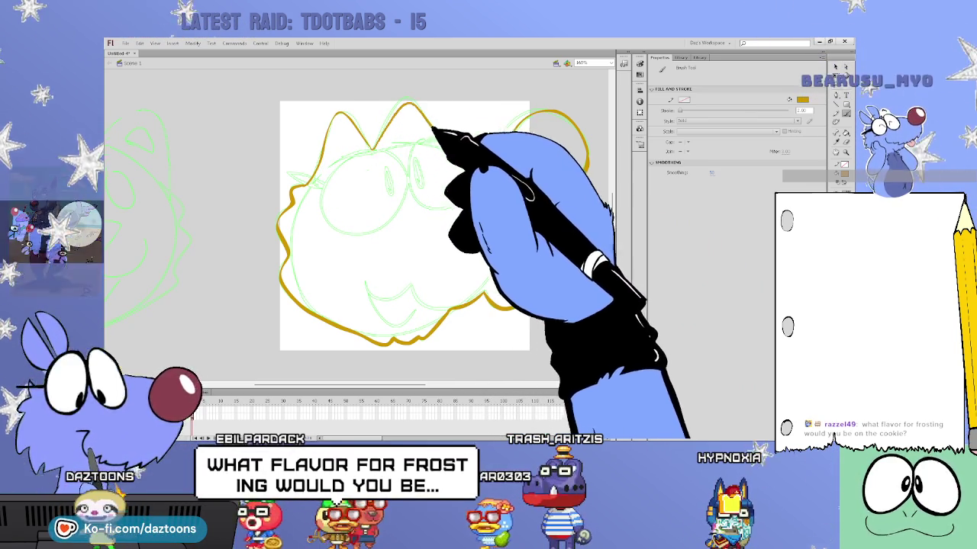
left_click_drag(465, 139, 510, 138)
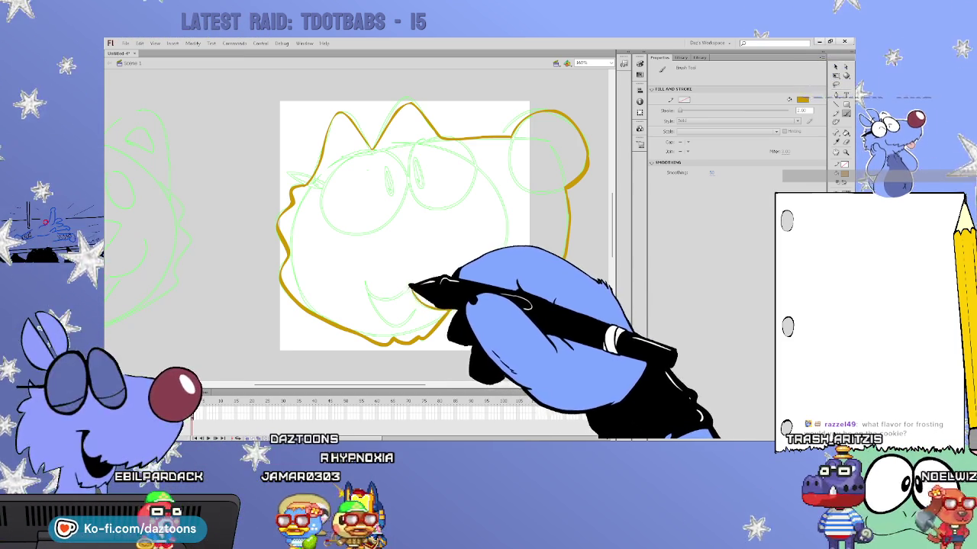
mouse_move(365, 284)
left_mouse_down()
mouse_move(402, 328)
mouse_move(496, 303)
left_mouse_up()
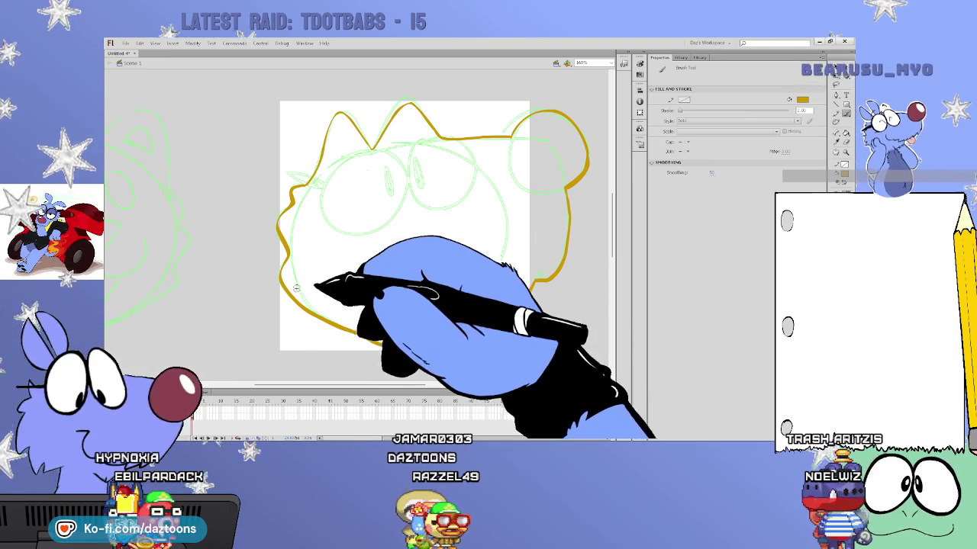
- Trace the face bottom, mouth curve, right cheek and inner right ear in gold
mouse_move(326, 319)
left_mouse_down()
mouse_move(425, 344)
mouse_move(476, 296)
mouse_move(513, 311)
left_mouse_up()
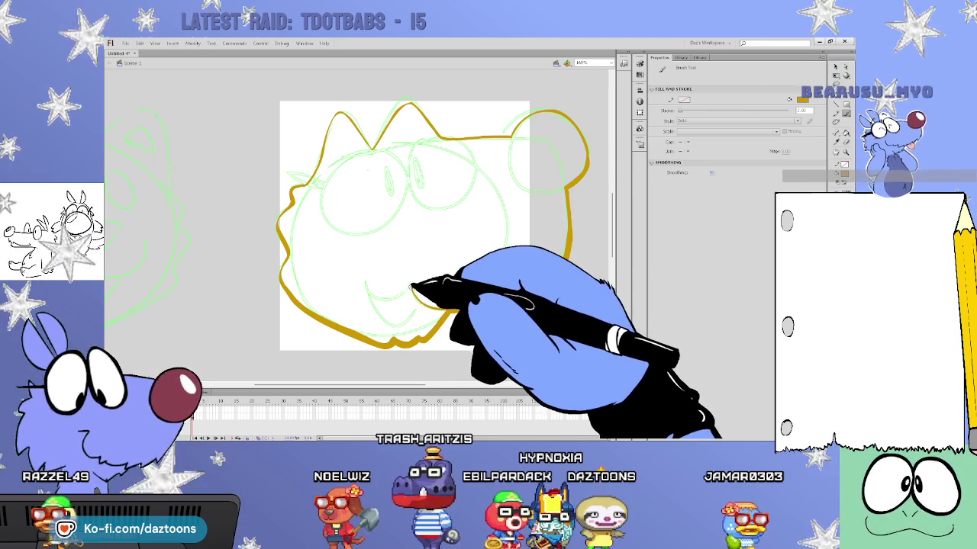
left_click_drag(366, 289, 425, 309)
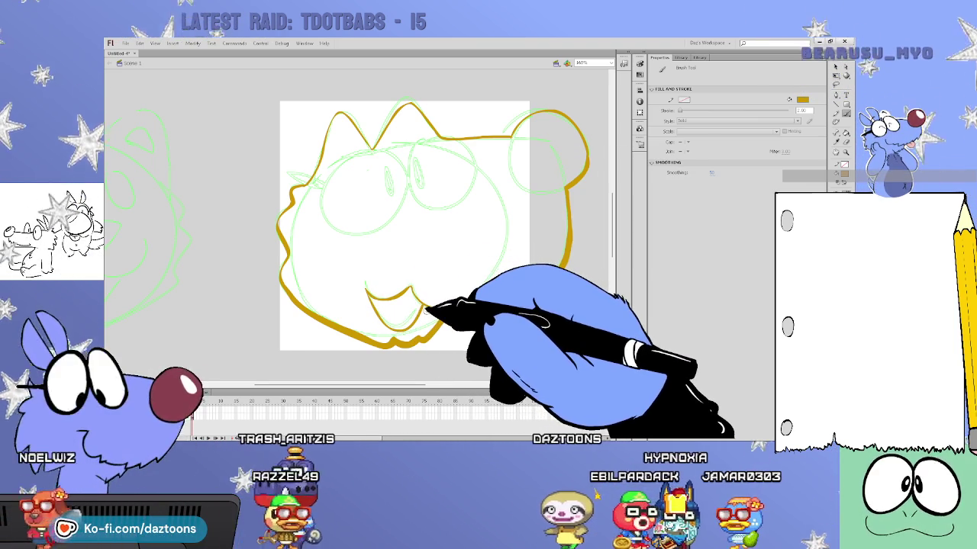
left_click_drag(426, 313, 566, 269)
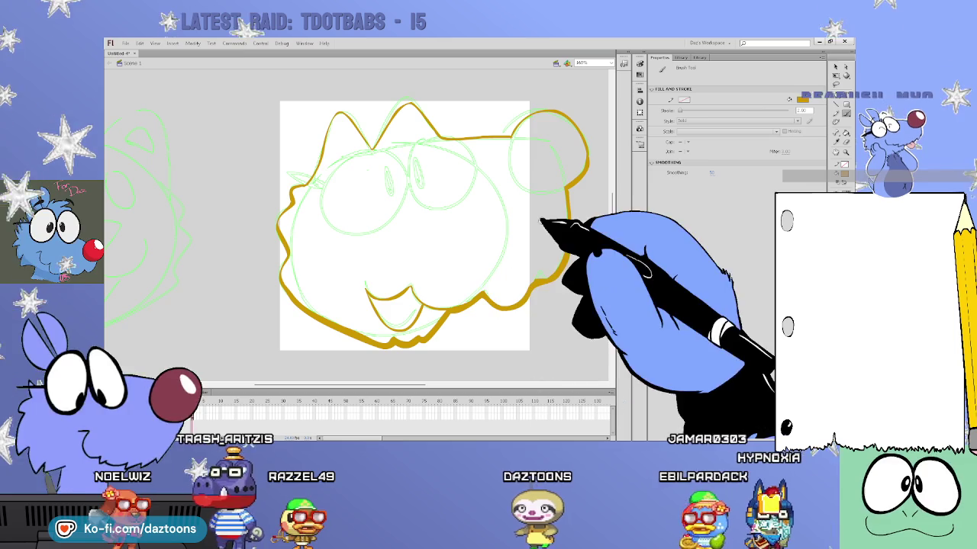
mouse_move(515, 141)
left_mouse_down()
mouse_move(543, 187)
mouse_move(571, 185)
left_mouse_up()
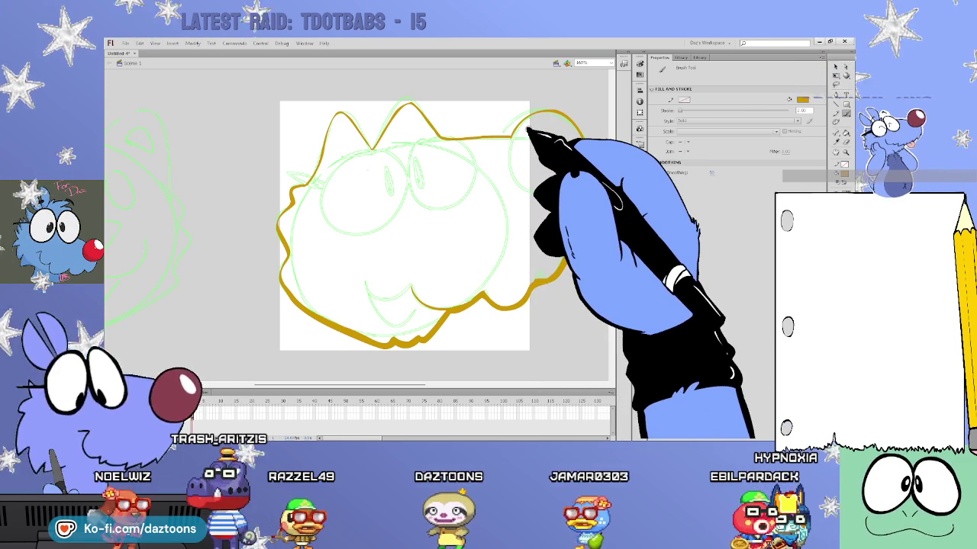
key("v")
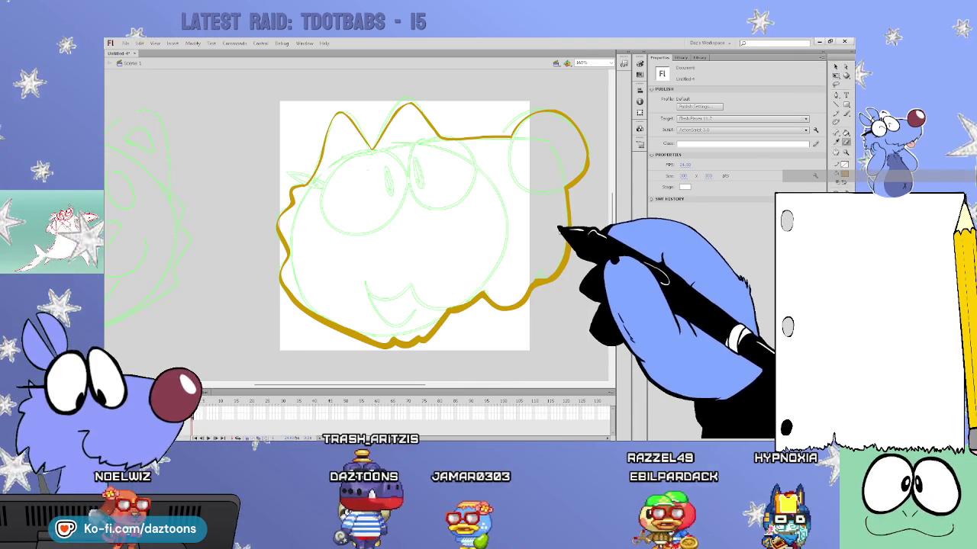
- Fill the outlined head with gold, then recolour the fill a brighter yellow
left_click(846, 131)
left_click(489, 237)
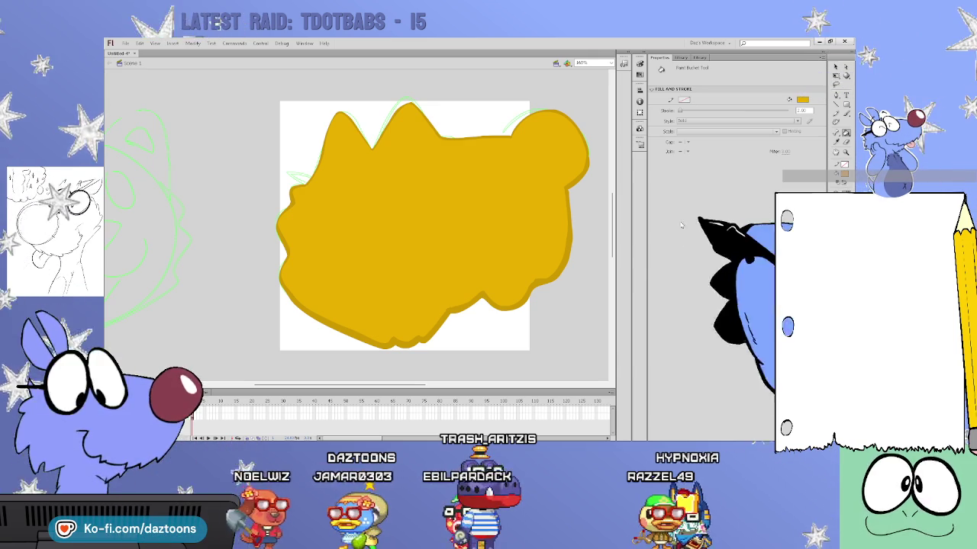
left_click(546, 204)
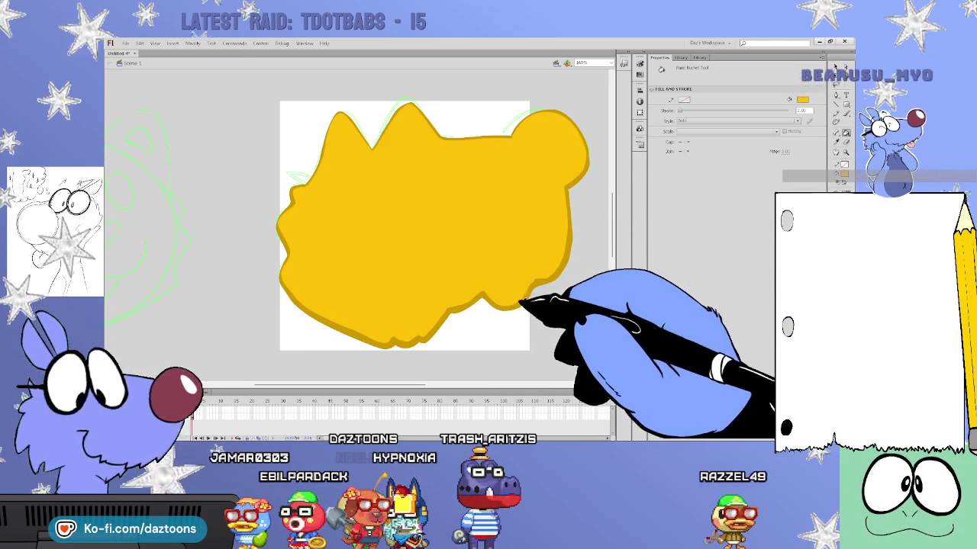
key("b")
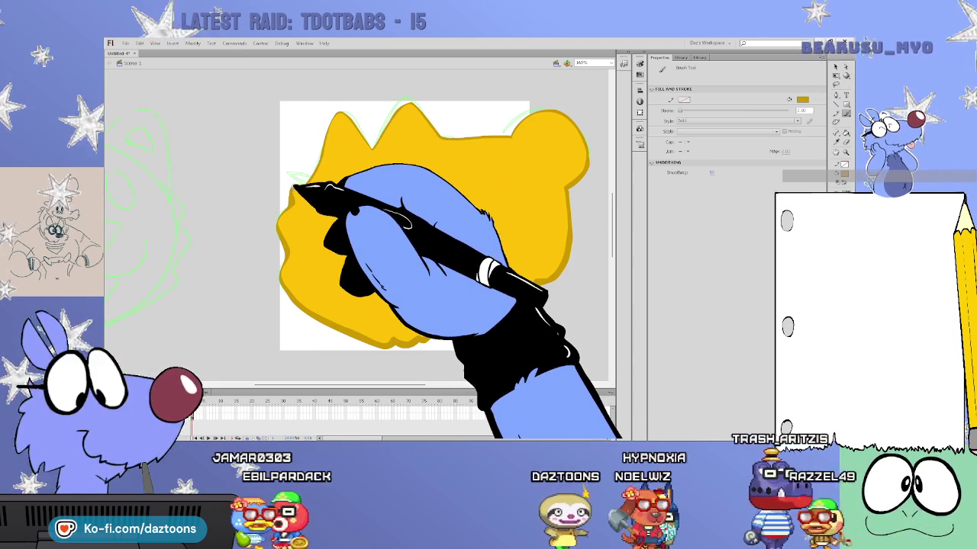
left_click(836, 67)
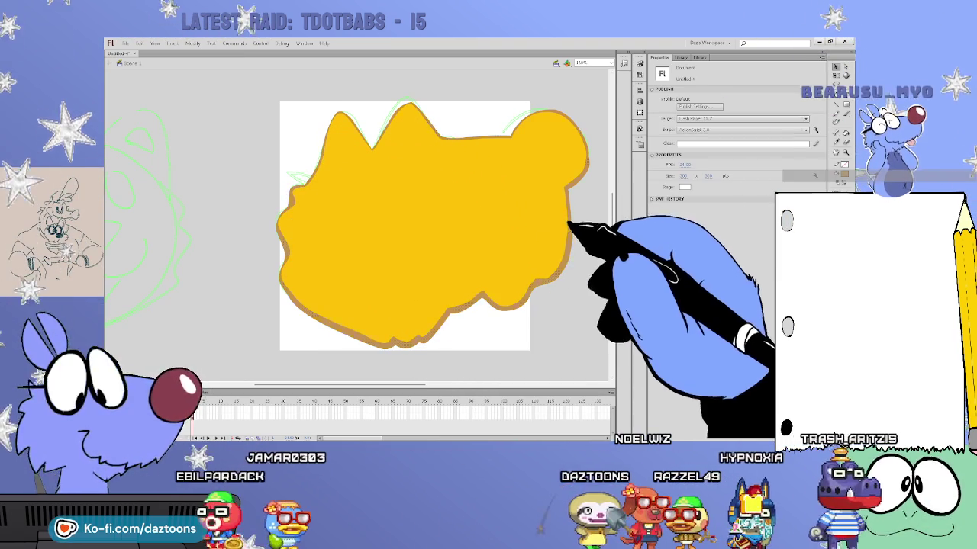
double_click(569, 223)
left_click(570, 316)
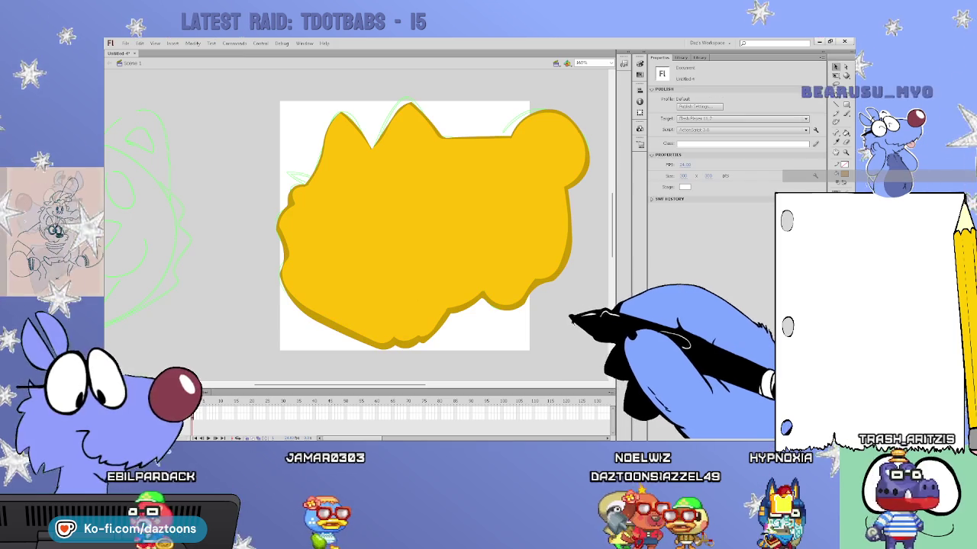
left_click(845, 113)
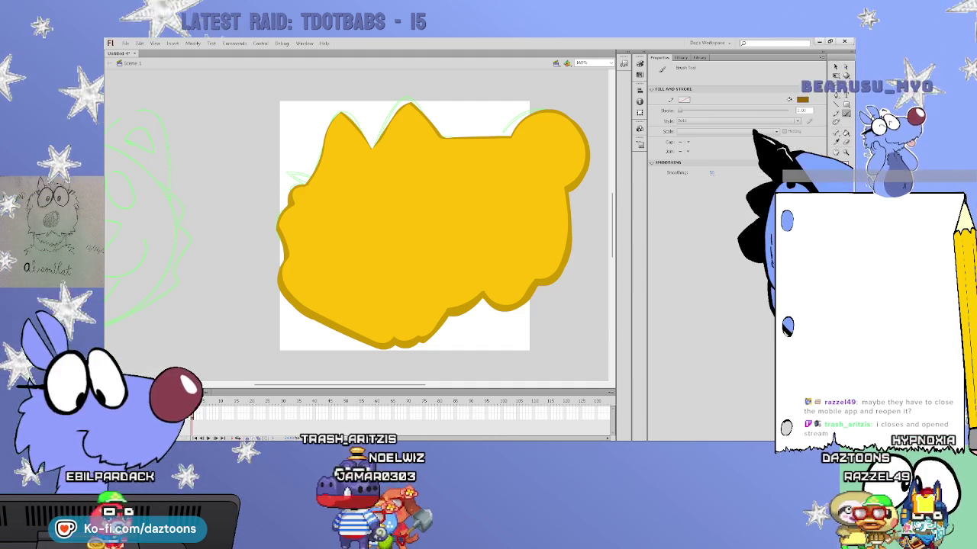
key("ctrl+a")
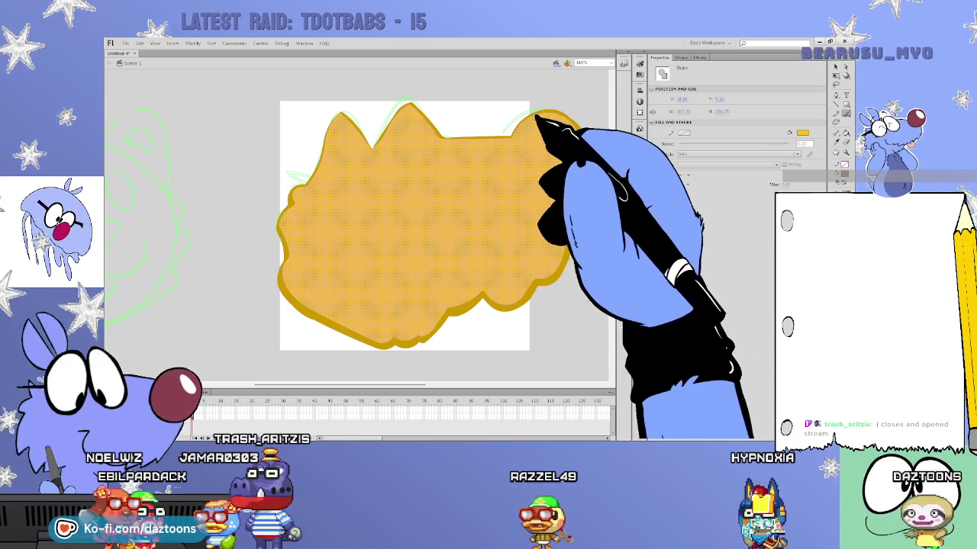
- Draw an oval circle over the right ear, then deselect the head shape
left_click_drag(511, 112, 588, 193)
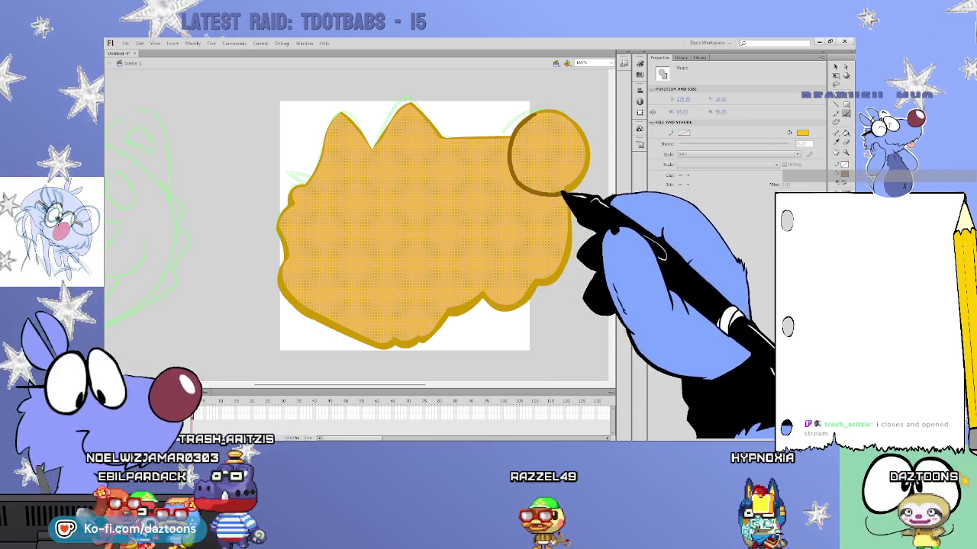
left_click(592, 155)
left_click(592, 164)
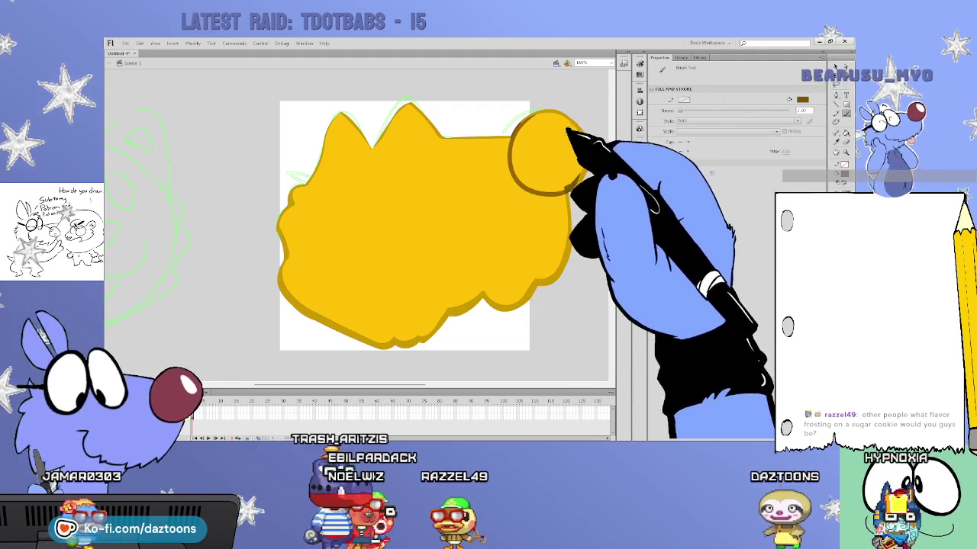
- Fill the nose circle brown and draw a brown eye pupil, redoing the first attempt
key("k")
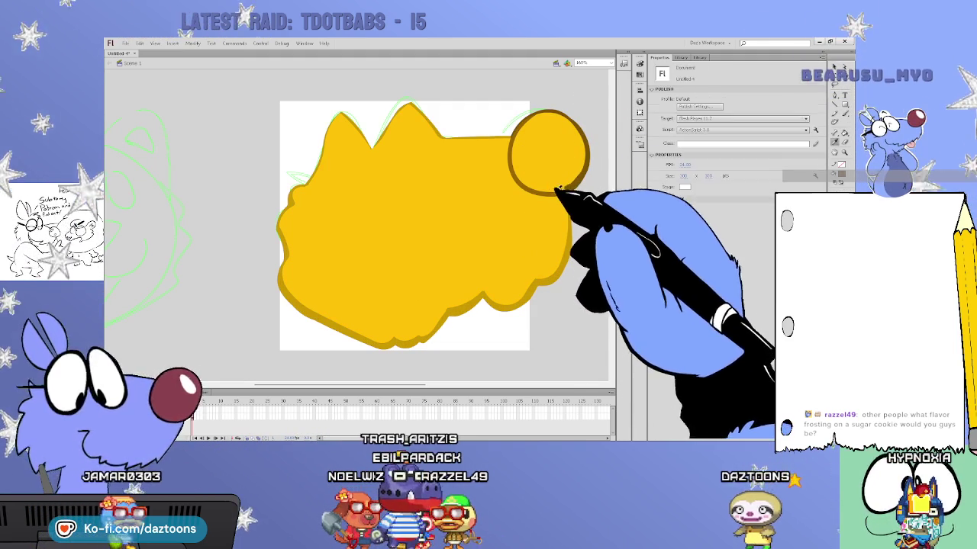
left_click(561, 187)
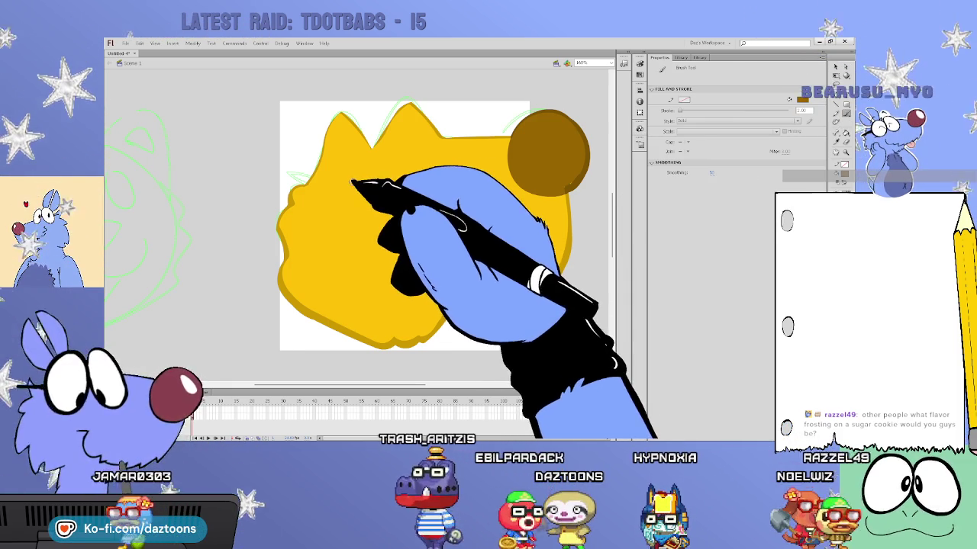
left_click_drag(359, 205, 353, 176)
key("ctrl+z")
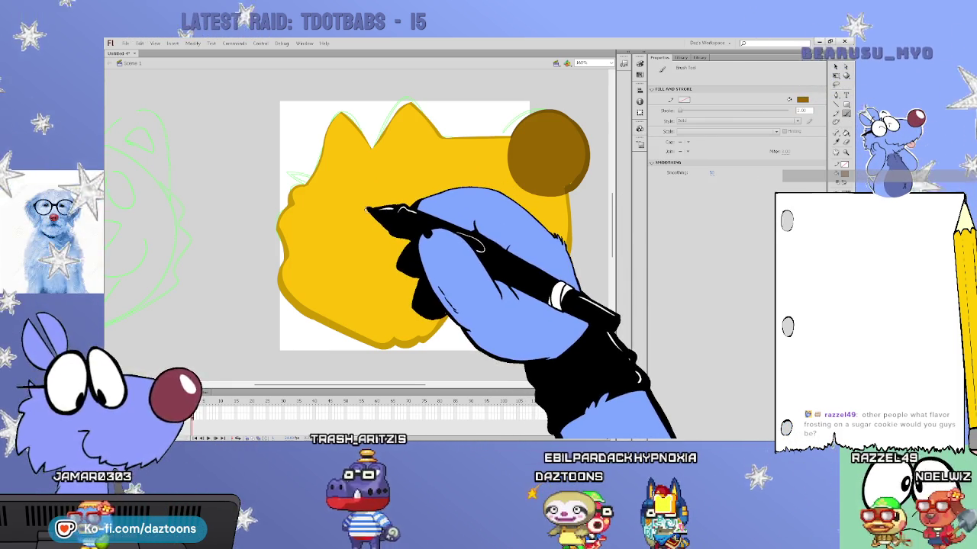
left_click_drag(359, 175, 398, 189)
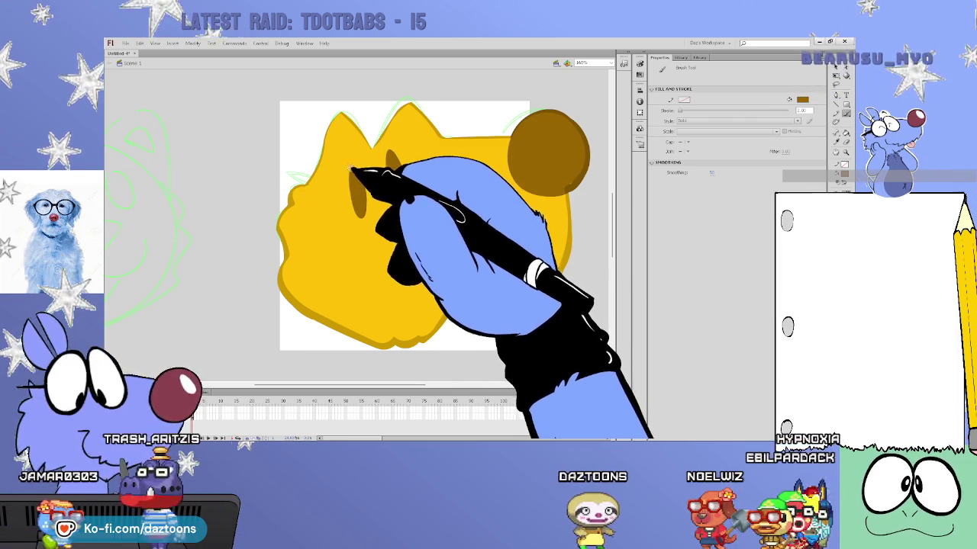
- Ring both eyes with brown outlines, add a lower-face stroke, and select the yellow face fill
left_click_drag(351, 169, 382, 197)
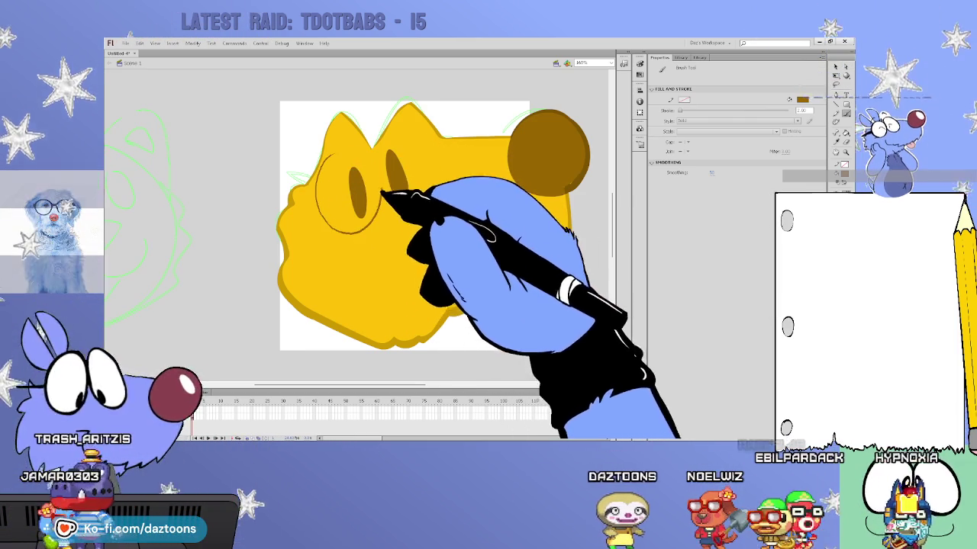
mouse_move(399, 144)
left_mouse_down()
mouse_move(383, 185)
mouse_move(436, 203)
mouse_move(430, 137)
mouse_move(382, 153)
left_mouse_up()
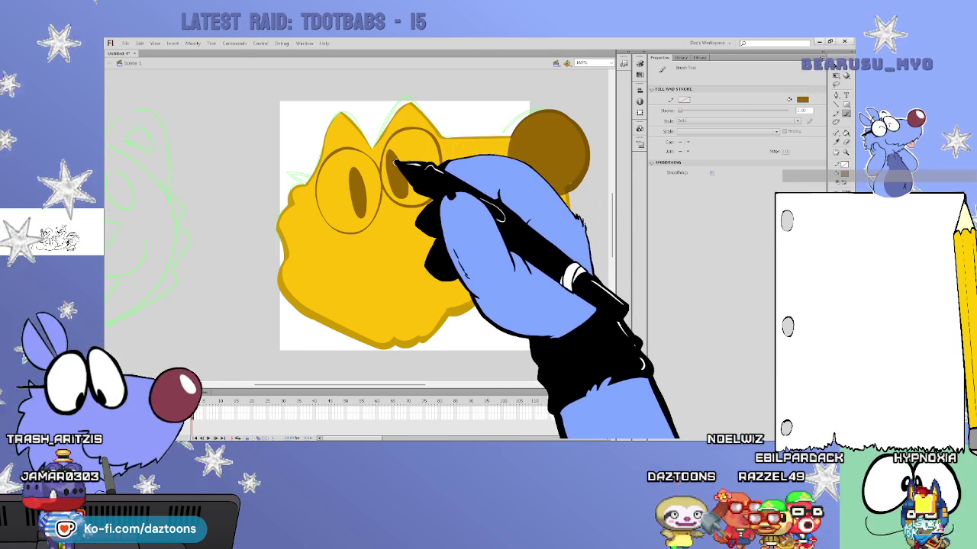
mouse_move(446, 309)
left_mouse_down()
mouse_move(375, 284)
mouse_move(435, 313)
left_mouse_up()
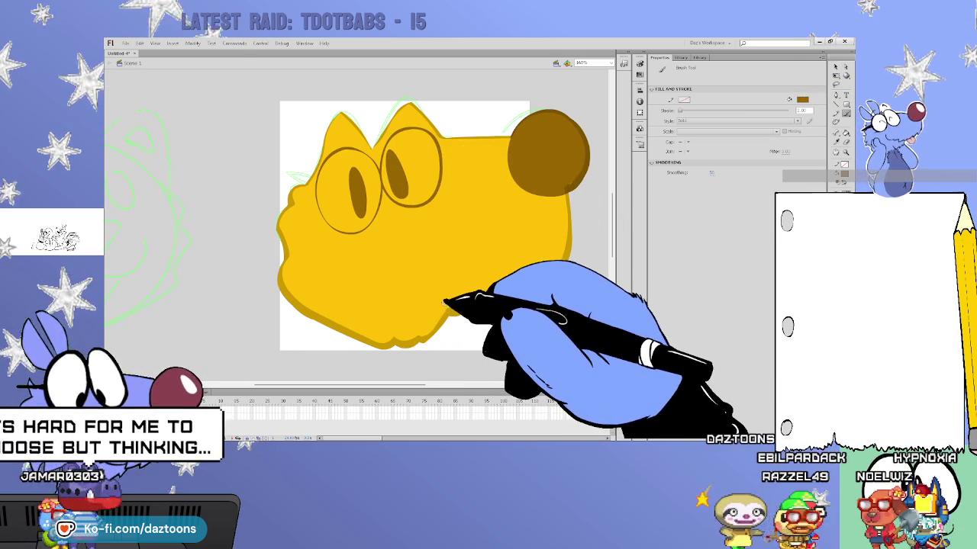
key("v")
left_click(446, 305)
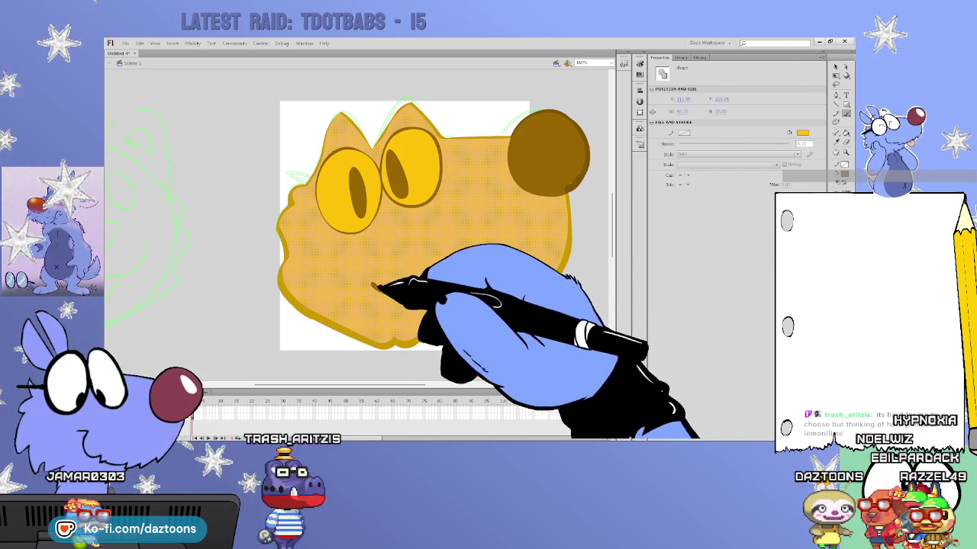
- Brush a brown open mouth below the eyes and thicken the left eye's outline in brown
left_click_drag(366, 262, 425, 303)
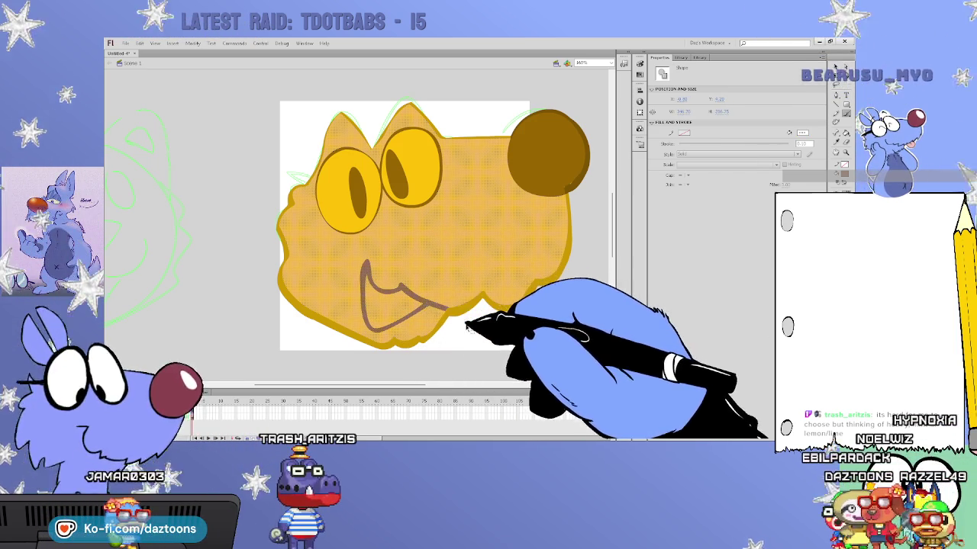
left_click(465, 324)
key("ctrl+a")
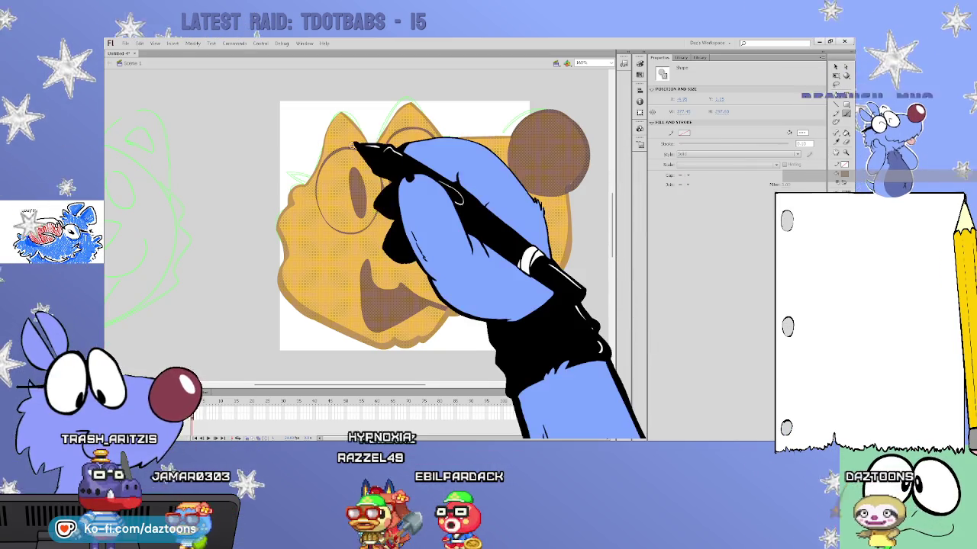
mouse_move(334, 149)
left_mouse_down()
mouse_move(315, 190)
mouse_move(344, 218)
mouse_move(335, 227)
mouse_move(374, 207)
mouse_move(376, 168)
mouse_move(349, 163)
mouse_move(408, 152)
mouse_move(385, 151)
mouse_move(408, 212)
mouse_move(388, 200)
mouse_move(380, 150)
mouse_move(414, 148)
mouse_move(448, 196)
mouse_move(404, 207)
mouse_move(406, 91)
left_mouse_up()
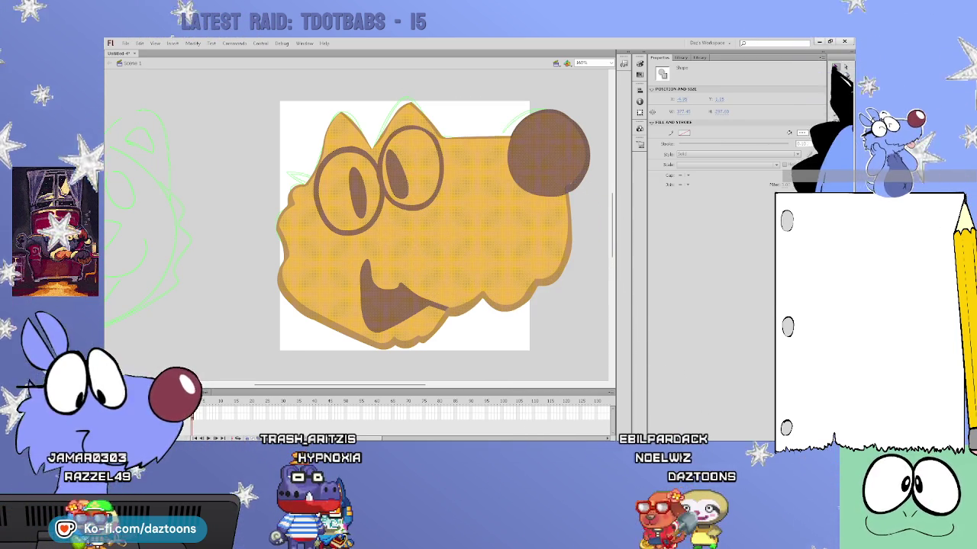
left_click(584, 191)
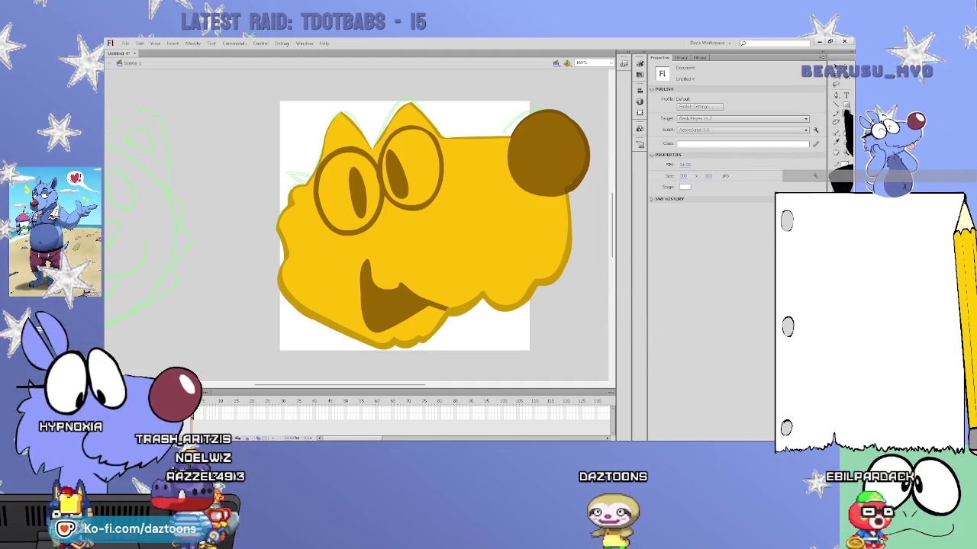
- Select the face fill plus both eye fills and switch them to a radial gradient
key("b")
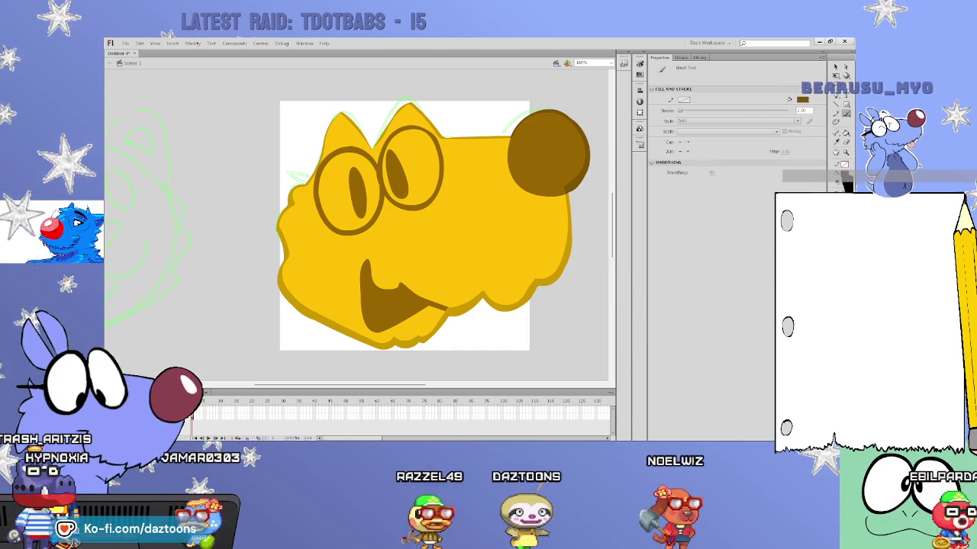
left_click(835, 67)
left_click(523, 290)
left_click(368, 191, "shift")
left_click(419, 169, "shift")
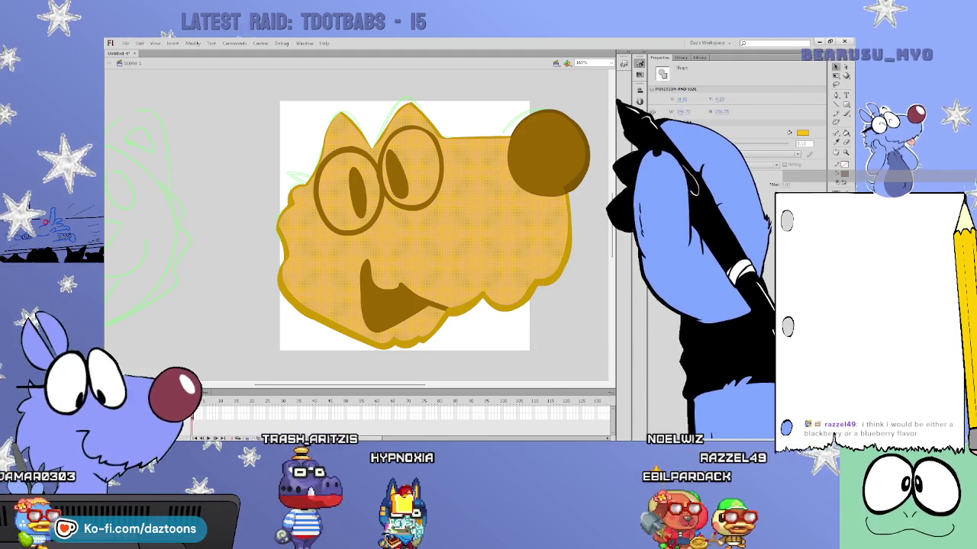
left_click(802, 133)
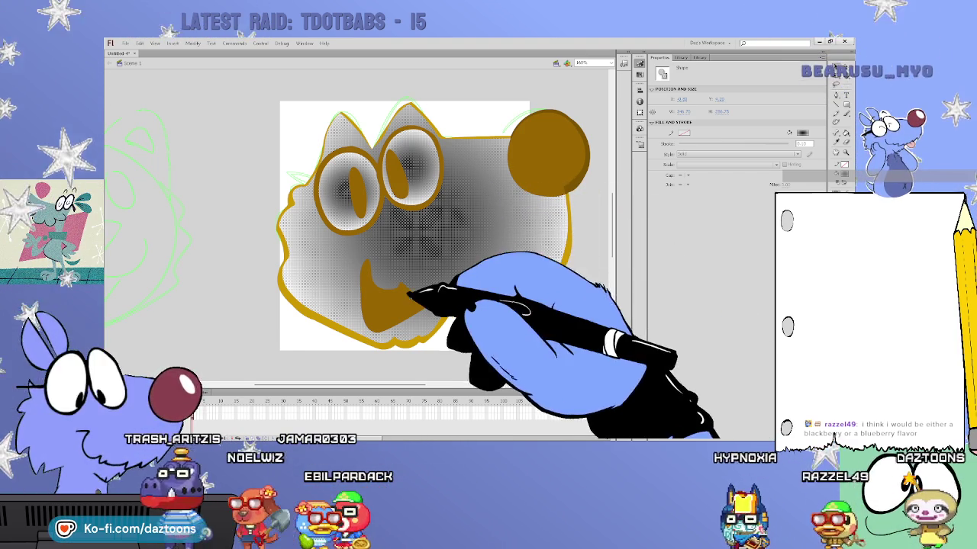
- Change the radial gradient colours to warm yellow tones, then deselect the head
left_click(447, 267)
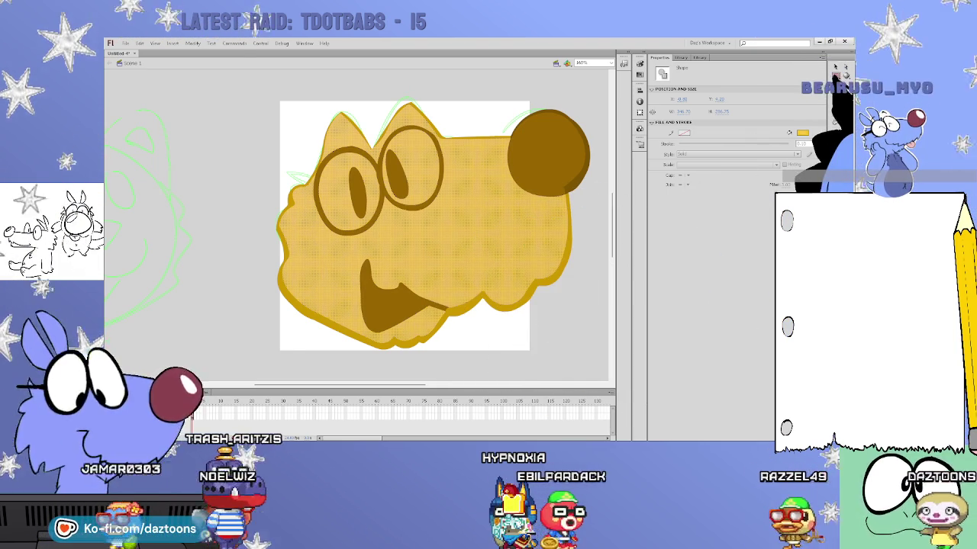
key("Escape")
scroll(419, 229, "right", 3)
scroll(305, 229, "right", 10)
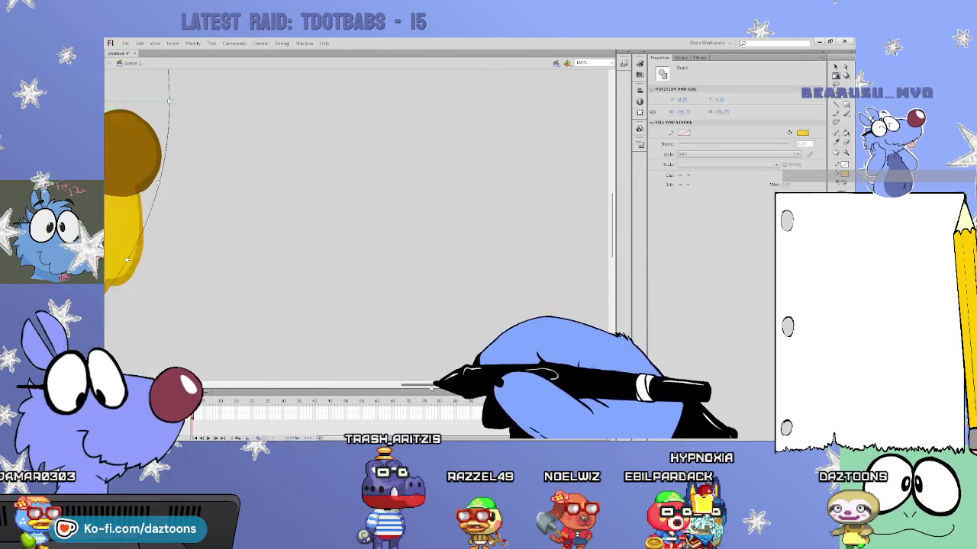
- Move and resize the head's gradient glow so it centres in the face
scroll(458, 263, "left", 10)
mouse_move(513, 177)
left_mouse_down()
mouse_move(347, 176)
mouse_move(492, 309)
left_mouse_up()
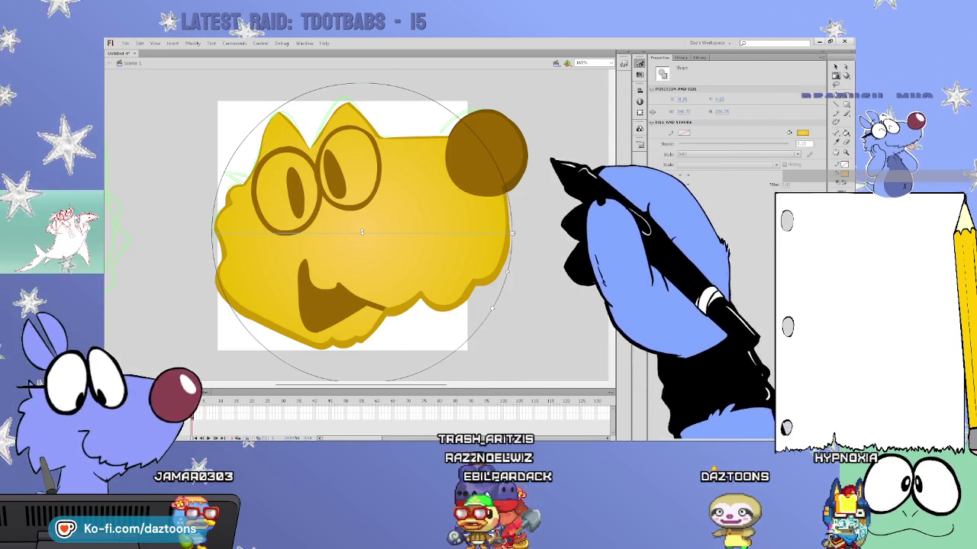
key("q")
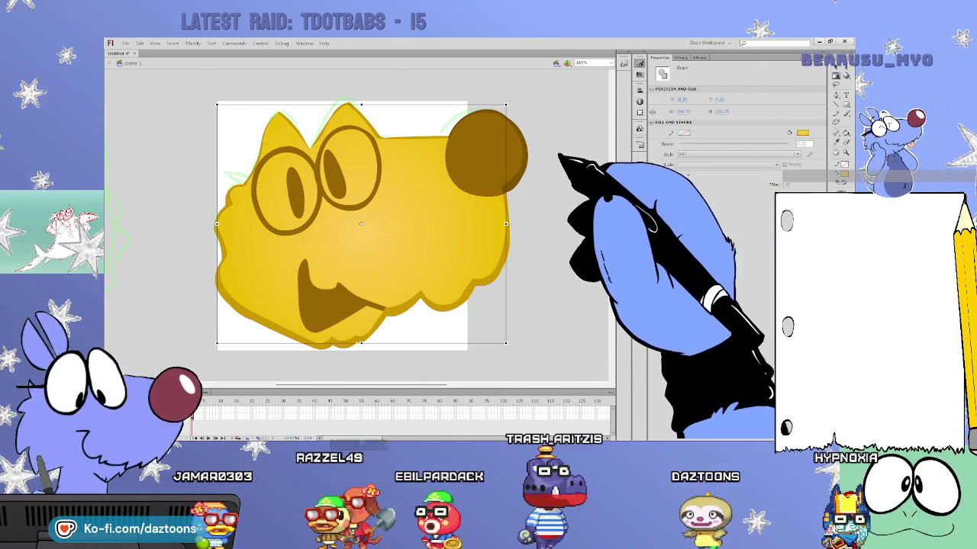
key("ctrl+z")
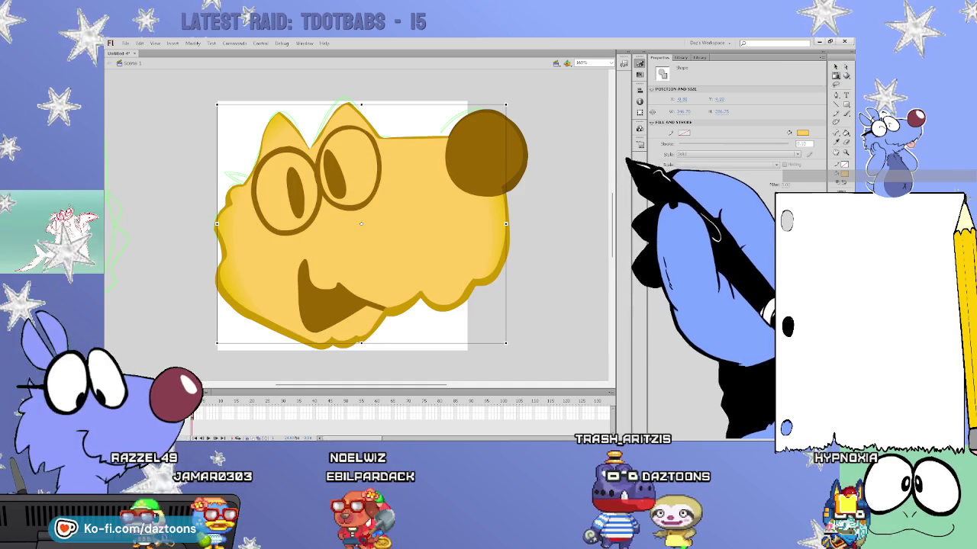
key("ctrl+y")
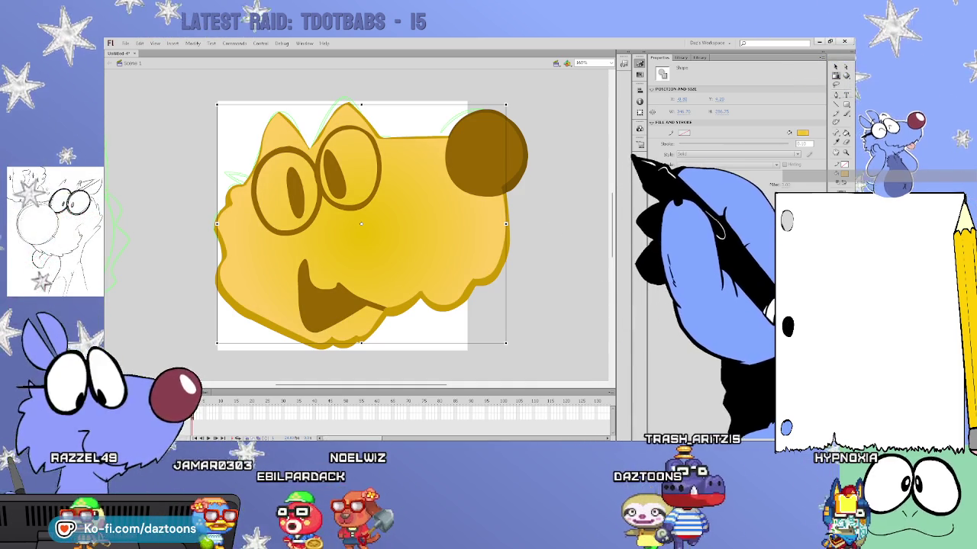
key("Escape")
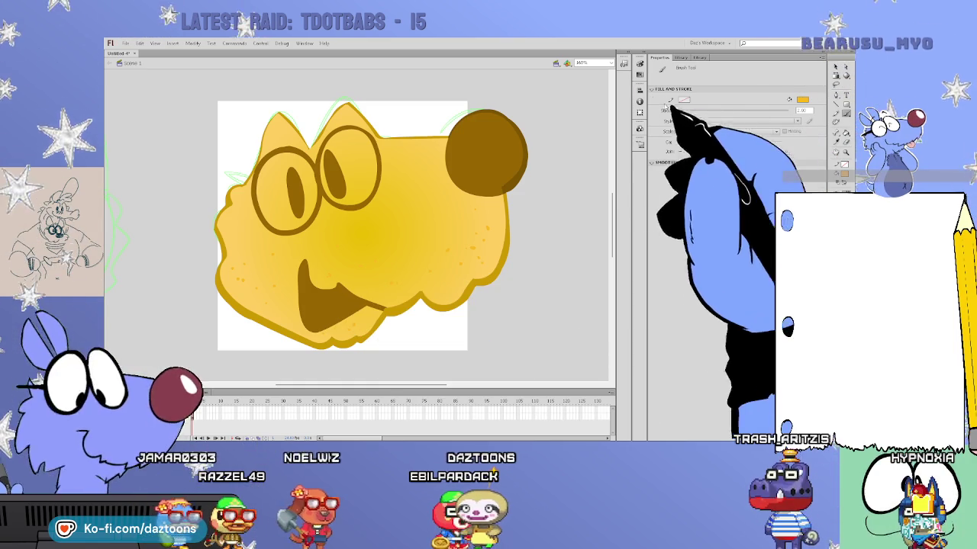
- Settle the head fill's radial gradient on a golden-yellow glow centred in the face
left_click(836, 67)
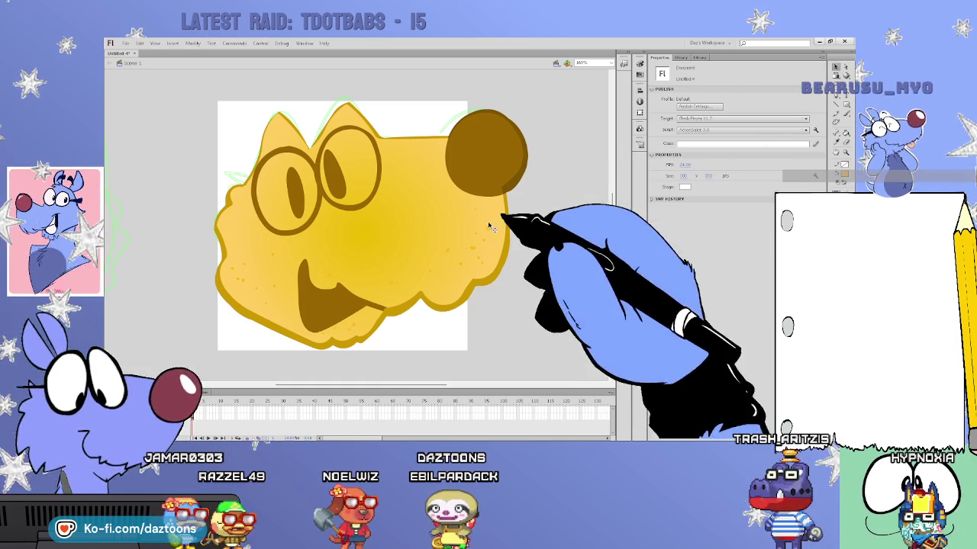
key("f")
left_click(464, 215)
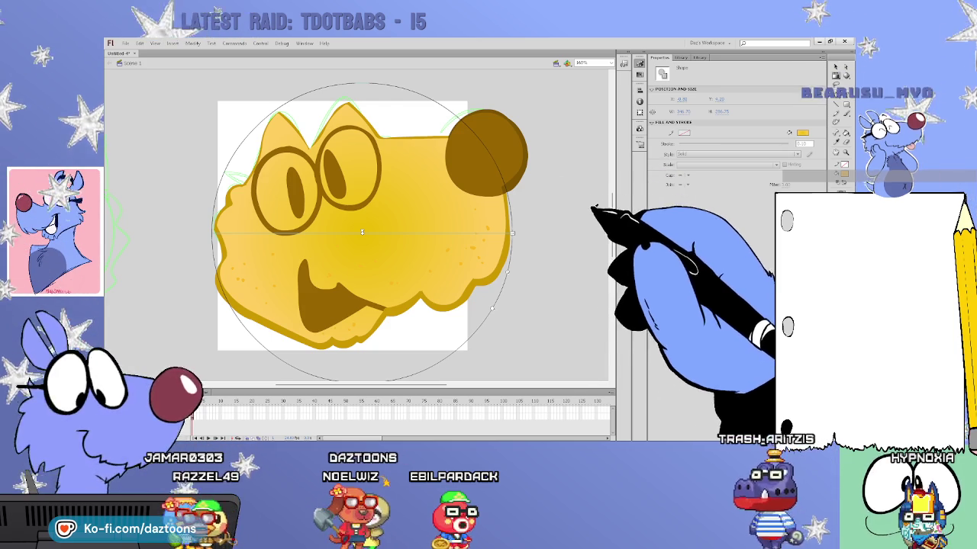
key("ctrl+z")
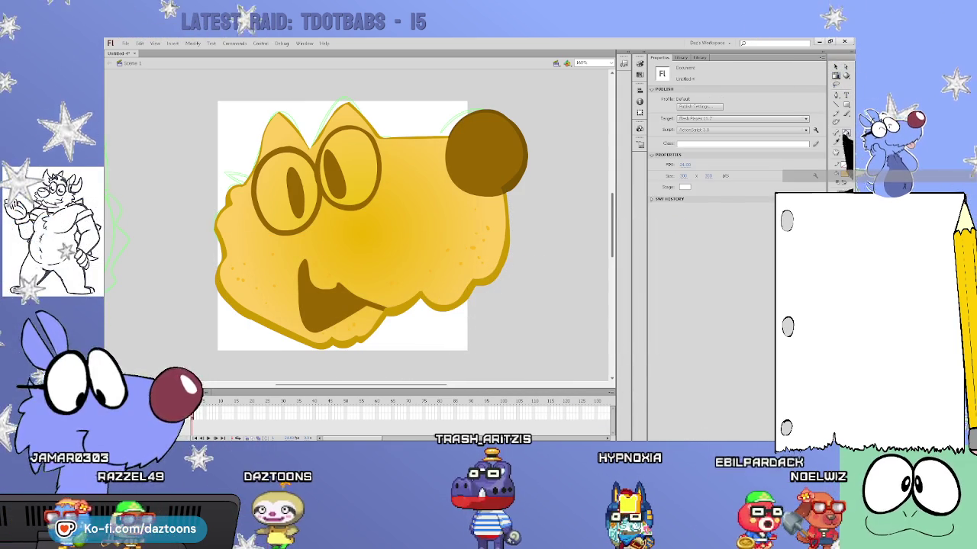
- Refill the head with the radial gradient and change the fill colour
key("k")
left_click(386, 243)
left_click(387, 243)
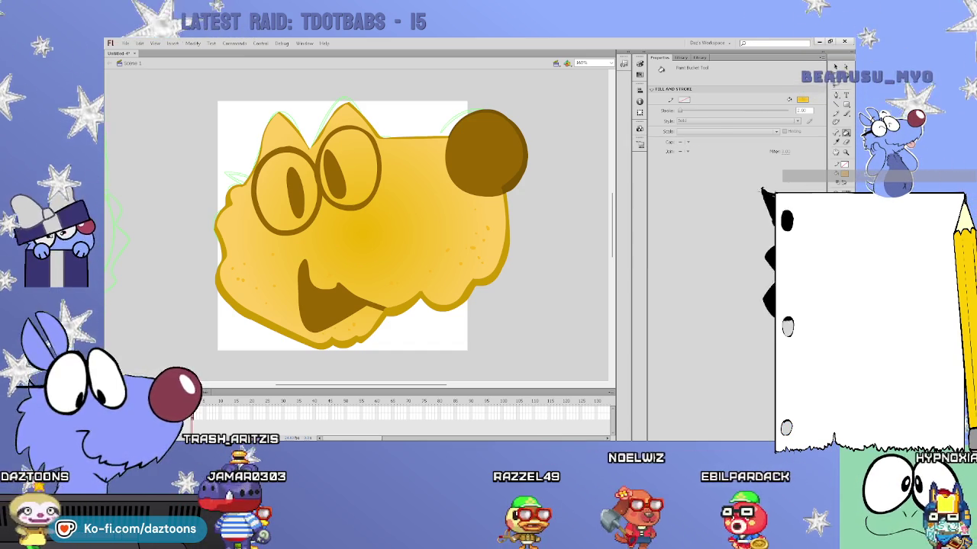
left_click(841, 181)
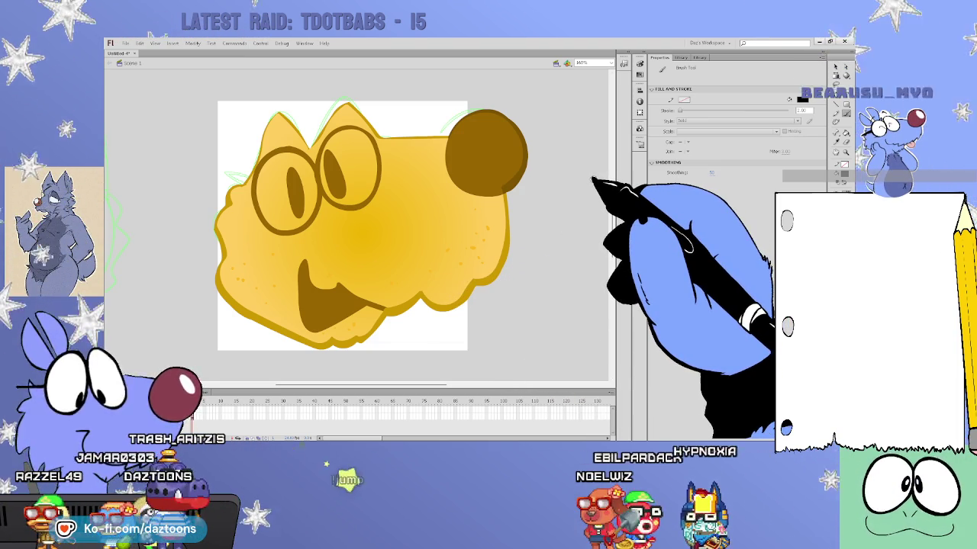
key("v")
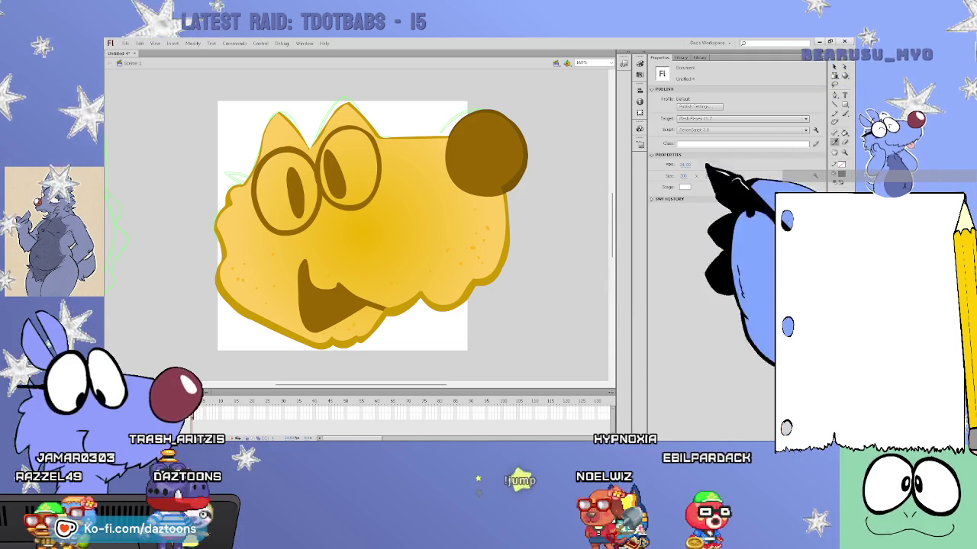
key("k")
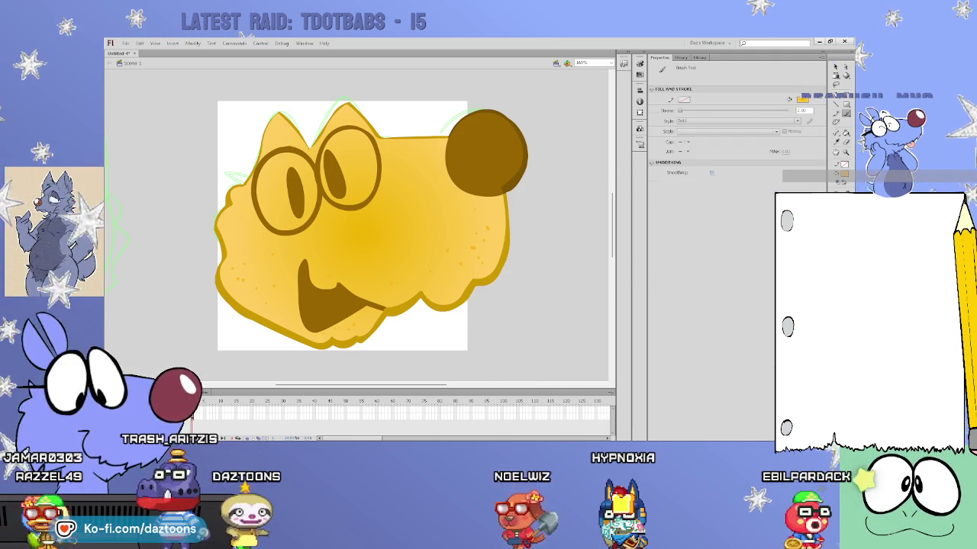
- Brush white strokes down the mouth's left edge and along its lower right
mouse_move(307, 249)
left_mouse_down()
mouse_move(336, 285)
mouse_move(353, 287)
mouse_move(313, 251)
left_mouse_up()
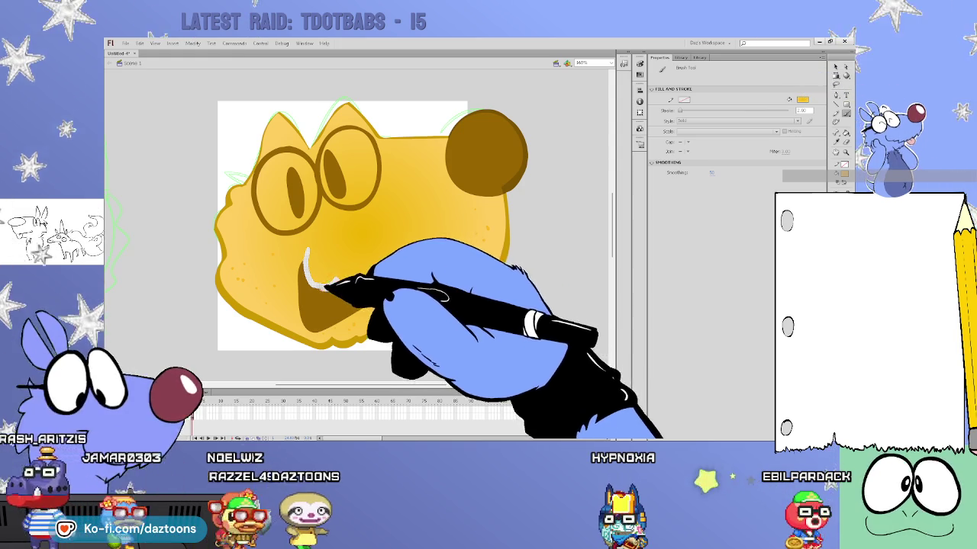
key("k")
key("b")
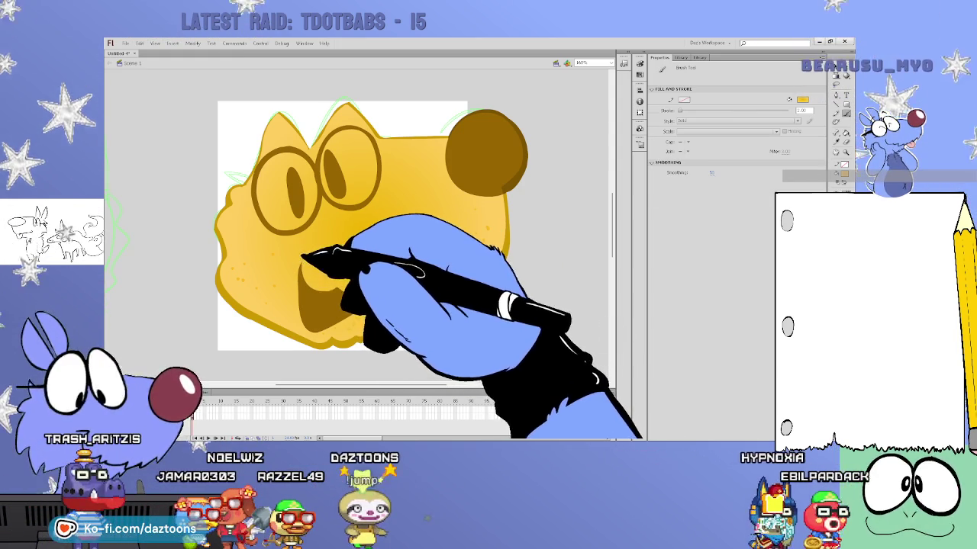
mouse_move(300, 259)
left_mouse_down()
mouse_move(310, 329)
mouse_move(355, 313)
left_mouse_up()
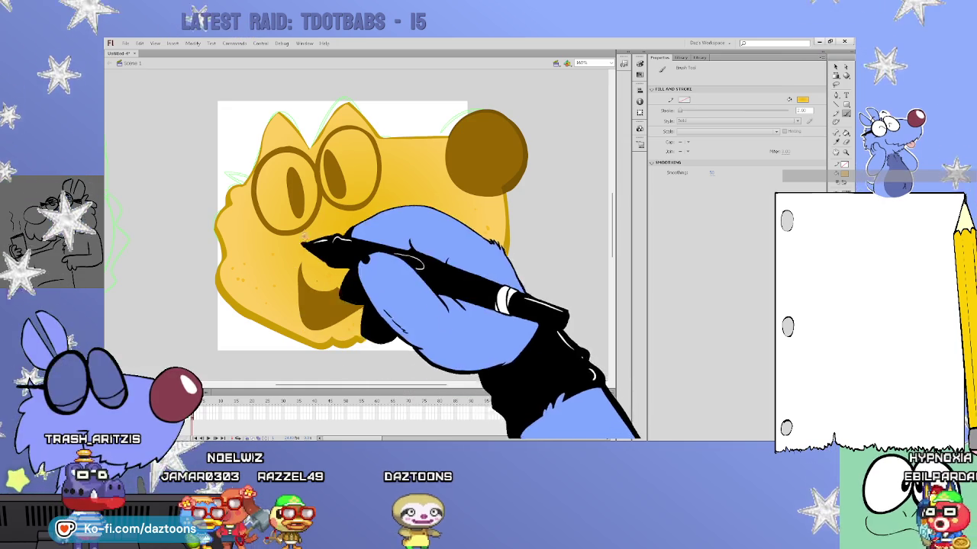
left_click_drag(358, 291, 370, 299)
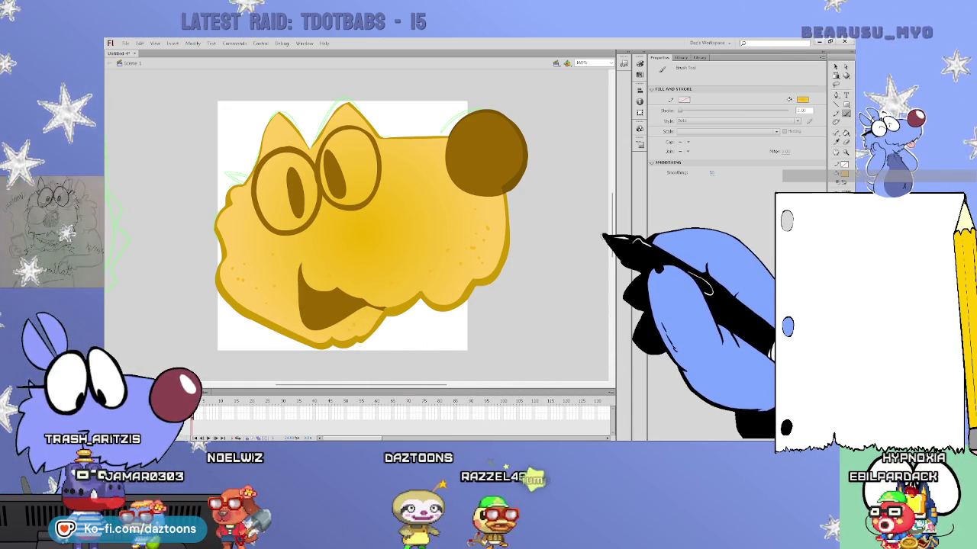
left_click(836, 67)
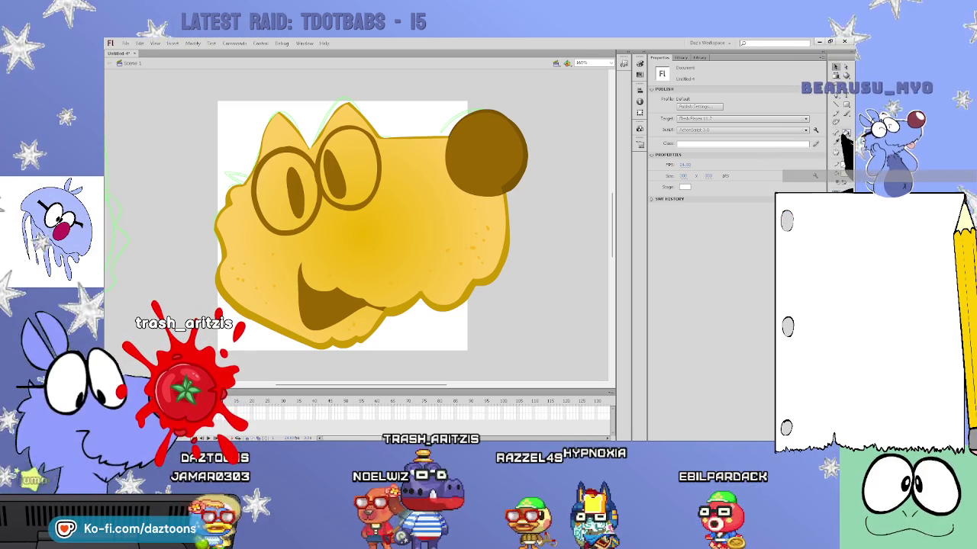
left_click(846, 132)
left_click(276, 206)
left_click(359, 177)
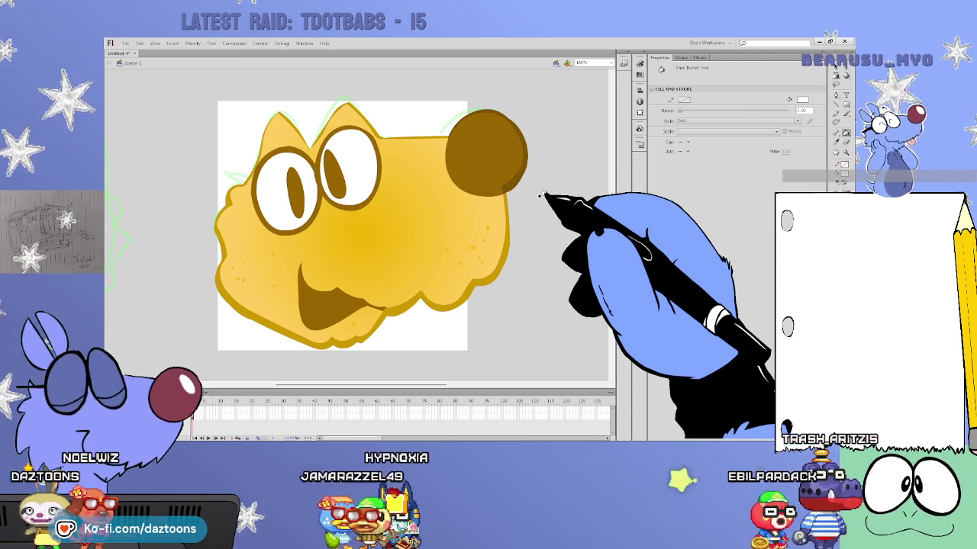
left_click(359, 171)
left_click(274, 198)
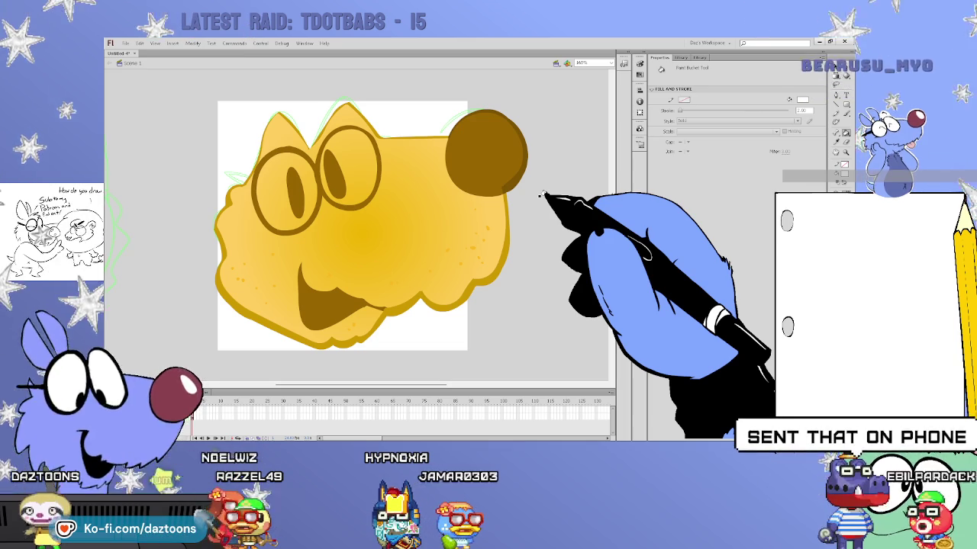
left_click(836, 67)
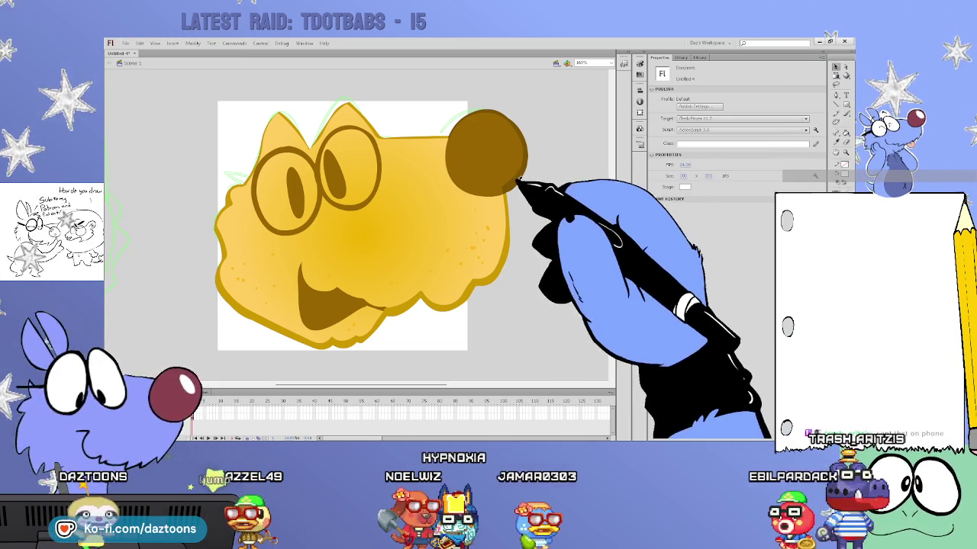
key("b")
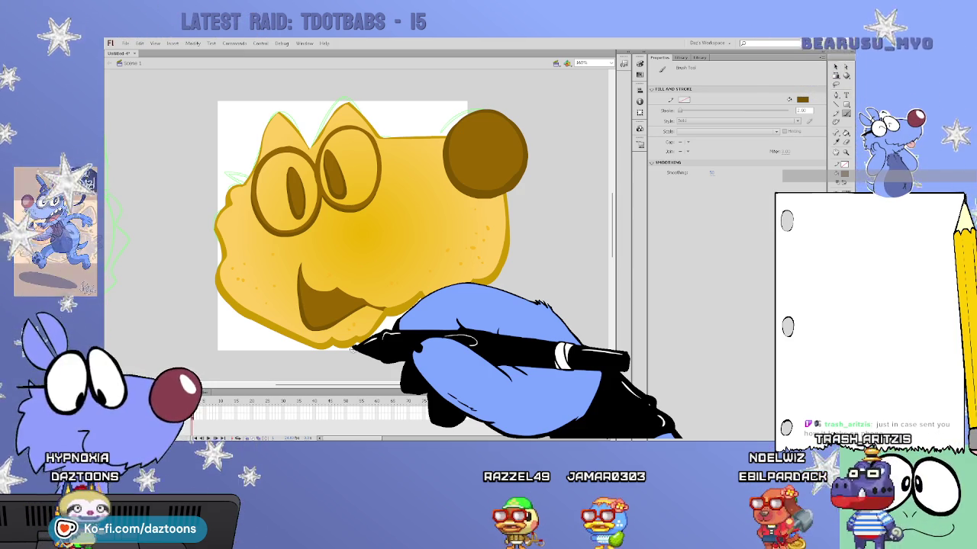
- Select the whole head drawing and group it with Ctrl+G
key("v")
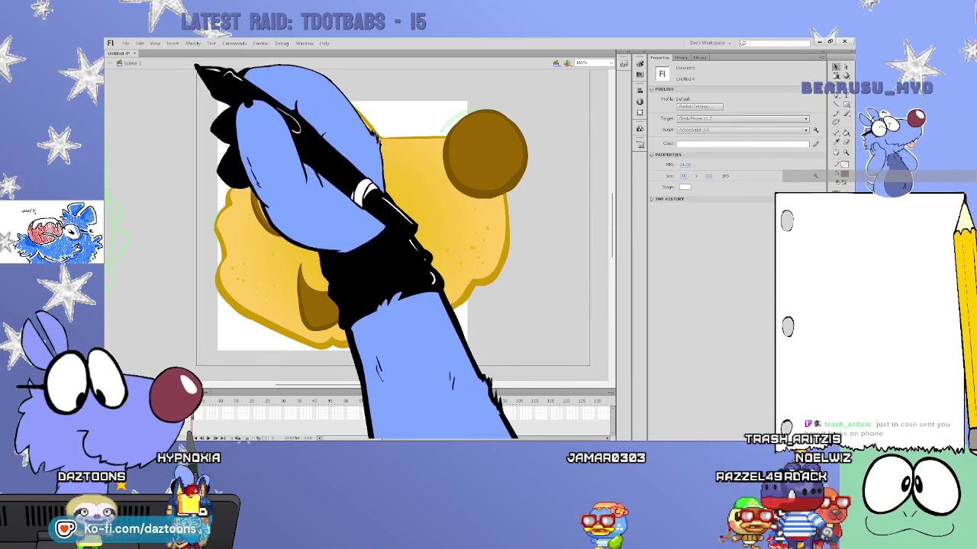
key("ctrl+a")
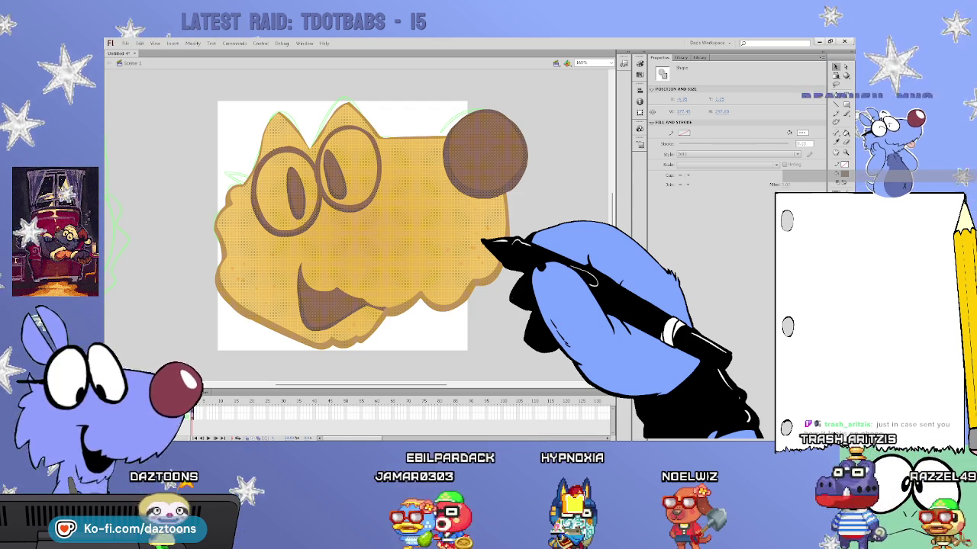
key("ctrl+g")
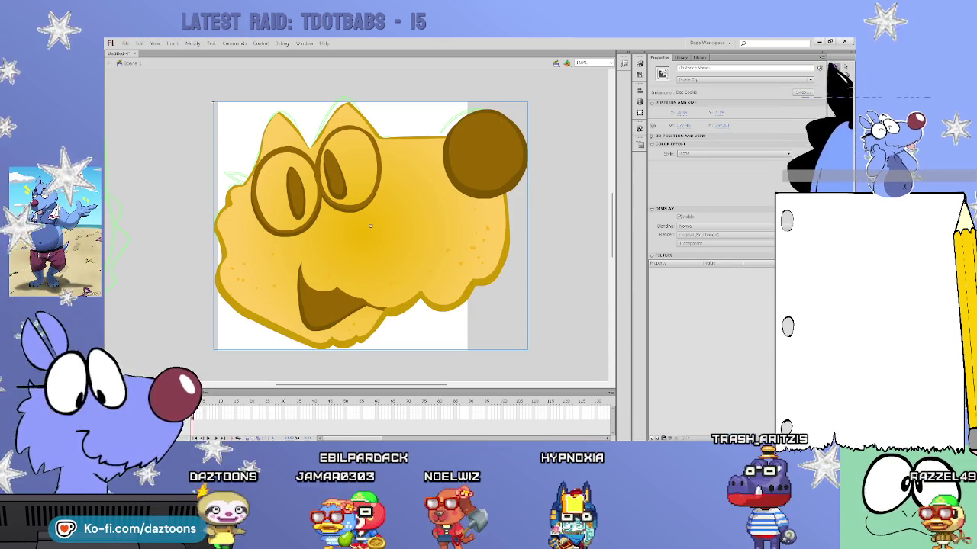
- Move the head clip up and off the stage
left_click_drag(484, 267, 443, 116)
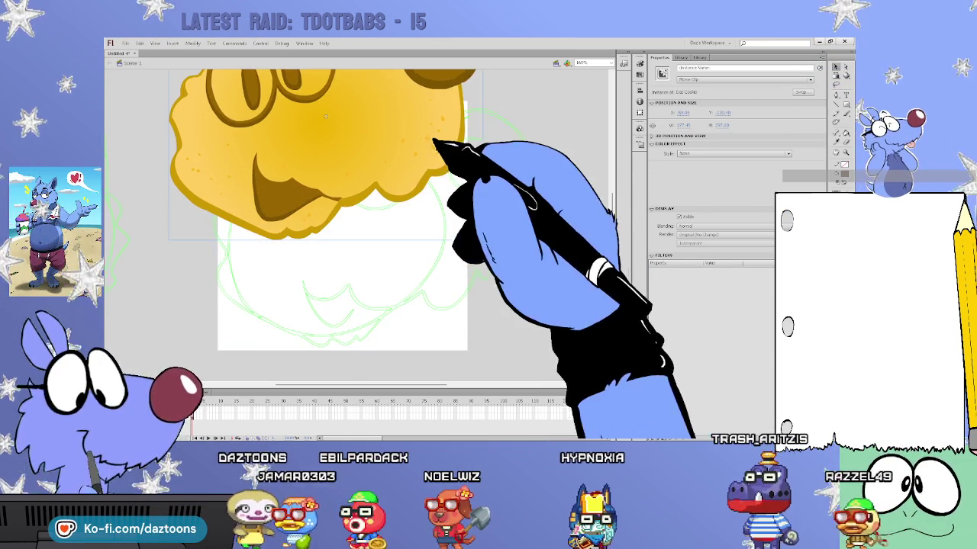
scroll(358, 222, "up", 5)
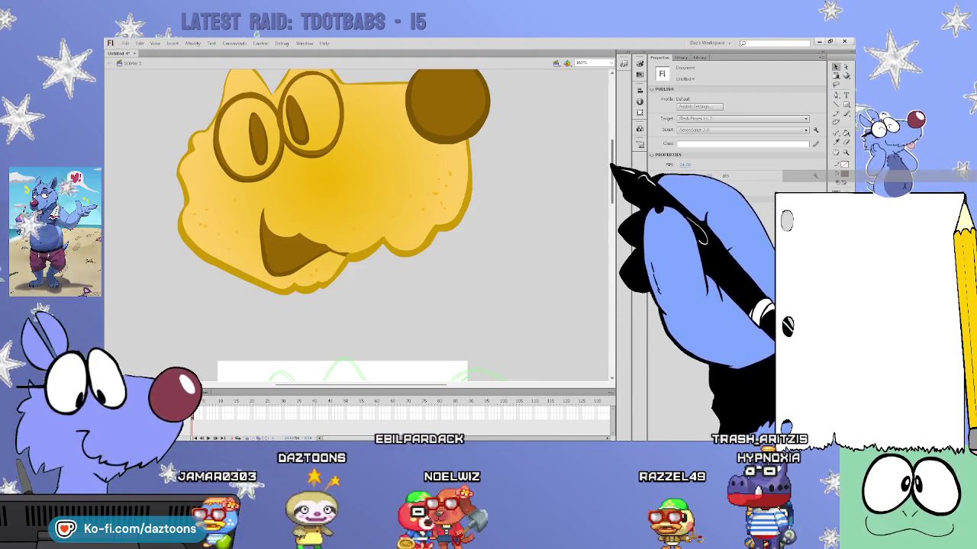
scroll(610, 181, "down", 5)
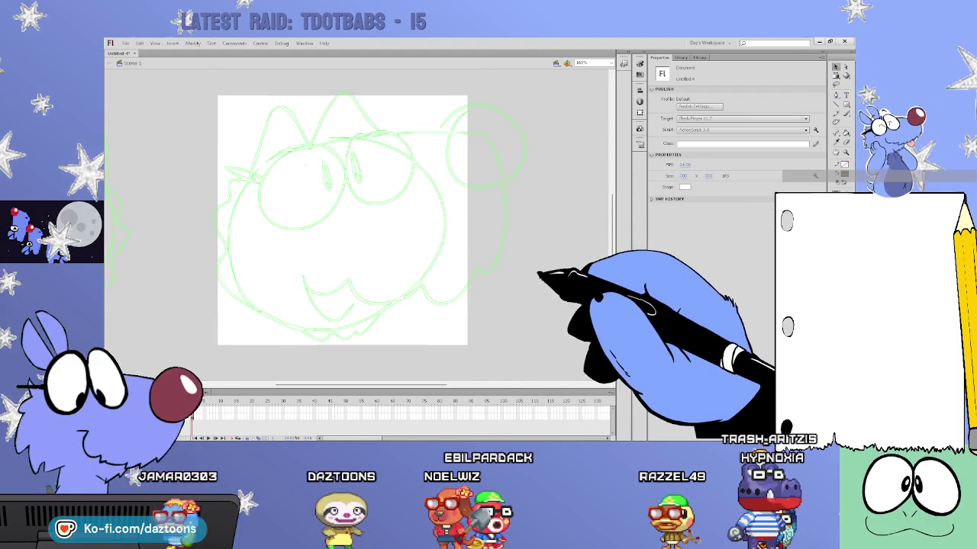
- Marquee-select the old sketch on the stage and delete it
left_click(200, 412)
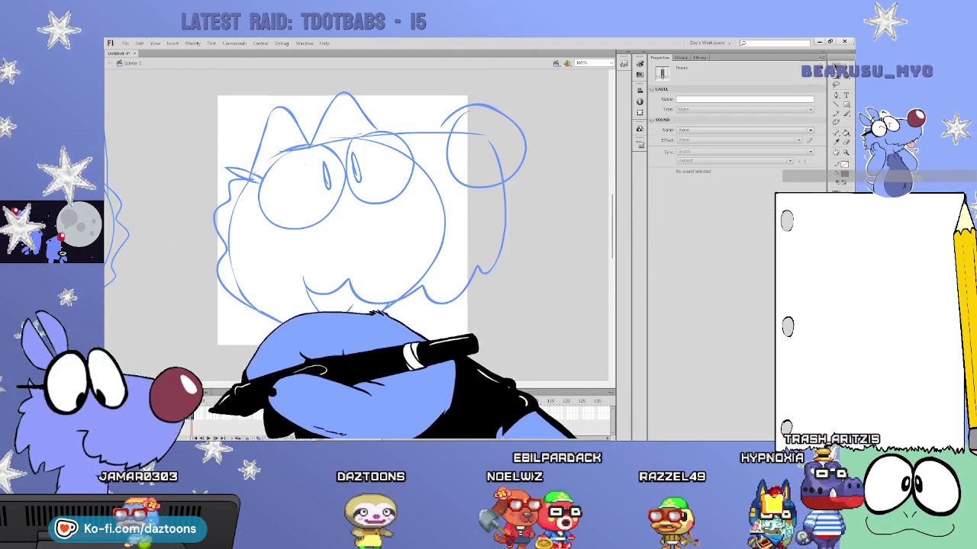
left_click(377, 321)
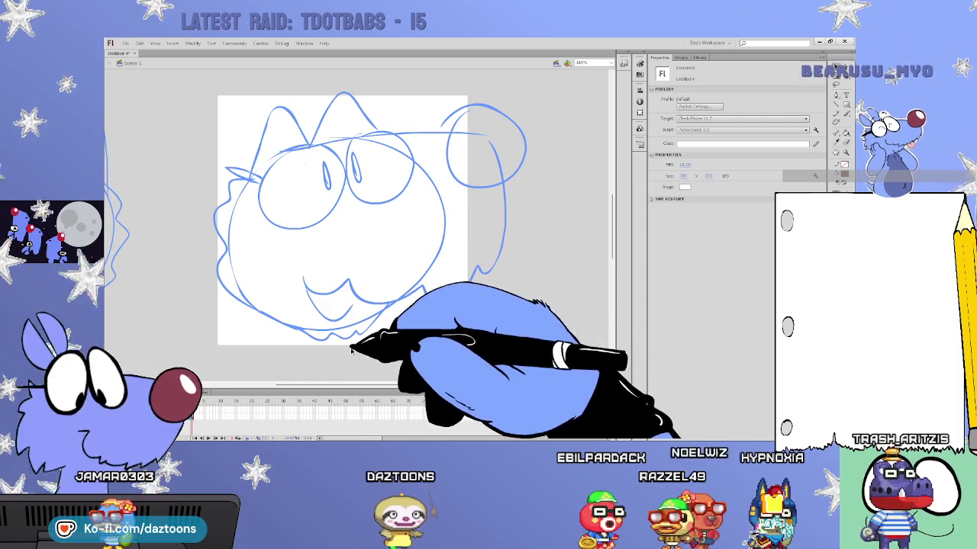
mouse_move(572, 330)
left_mouse_down()
mouse_move(339, 143)
mouse_move(197, 88)
left_mouse_up()
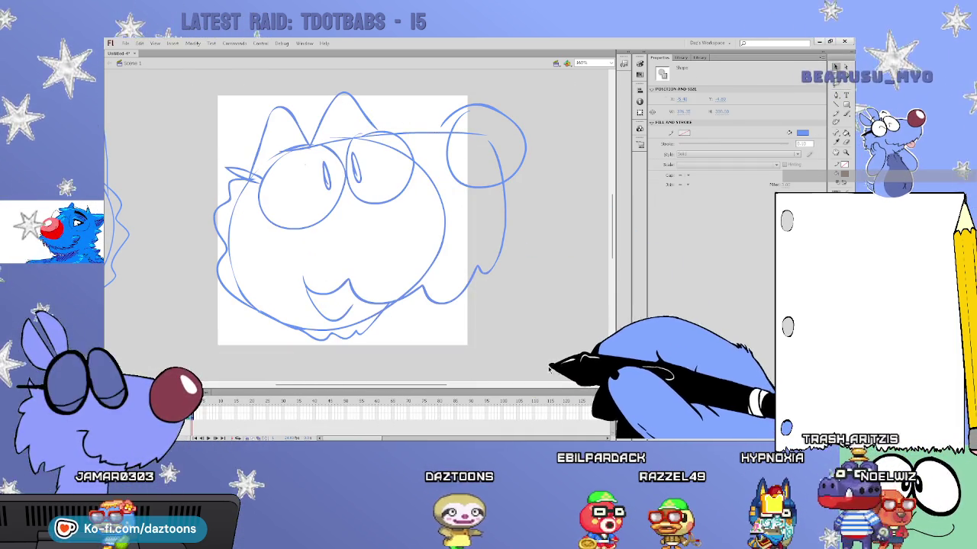
key("Delete")
- Paste the new cat-face sketch, position it, and pan back to the stage
key("ctrl+v")
key("F6")
left_click_drag(305, 152, 389, 262)
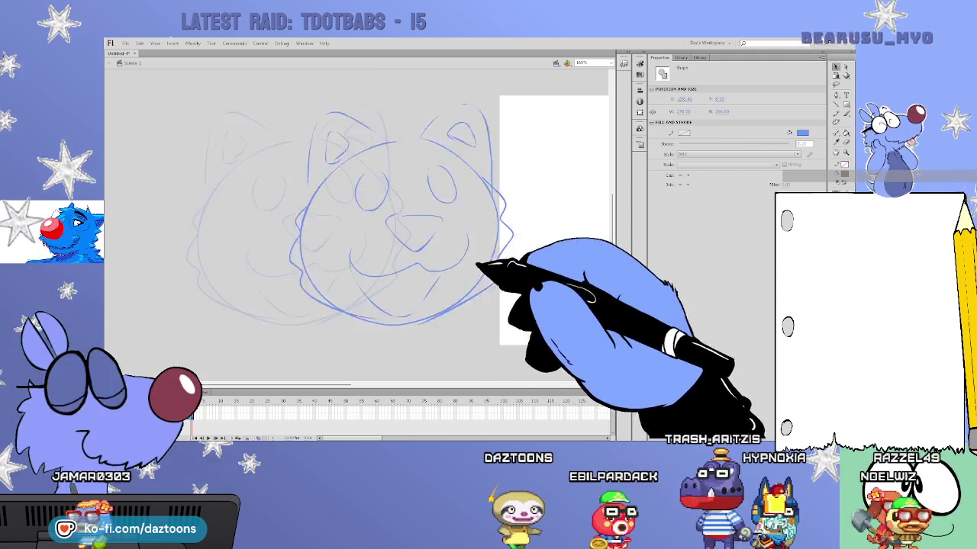
mouse_move(425, 338)
left_mouse_down()
mouse_move(290, 286)
mouse_move(449, 282)
left_mouse_up()
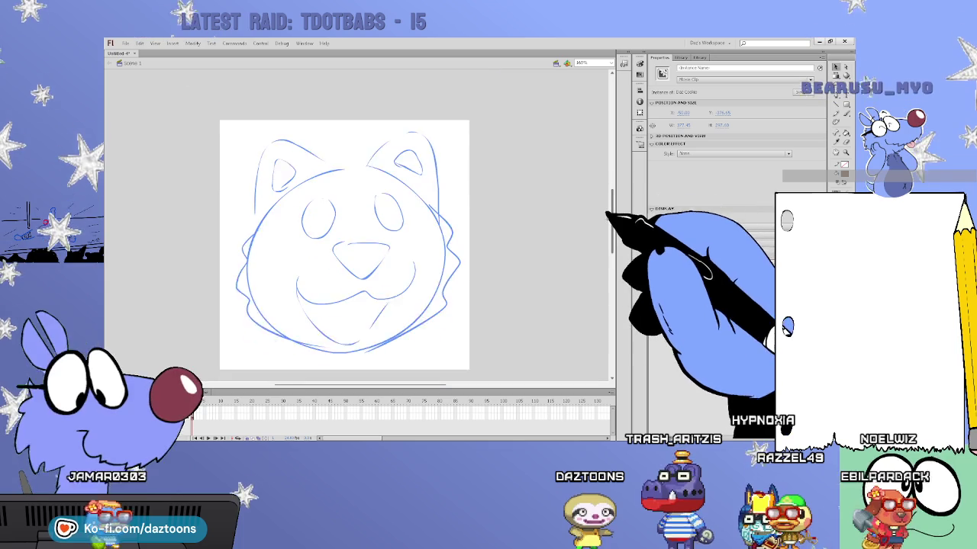
- Show the Library, enter the Daz Cookie clip, then return to Scene 1
left_click(681, 57)
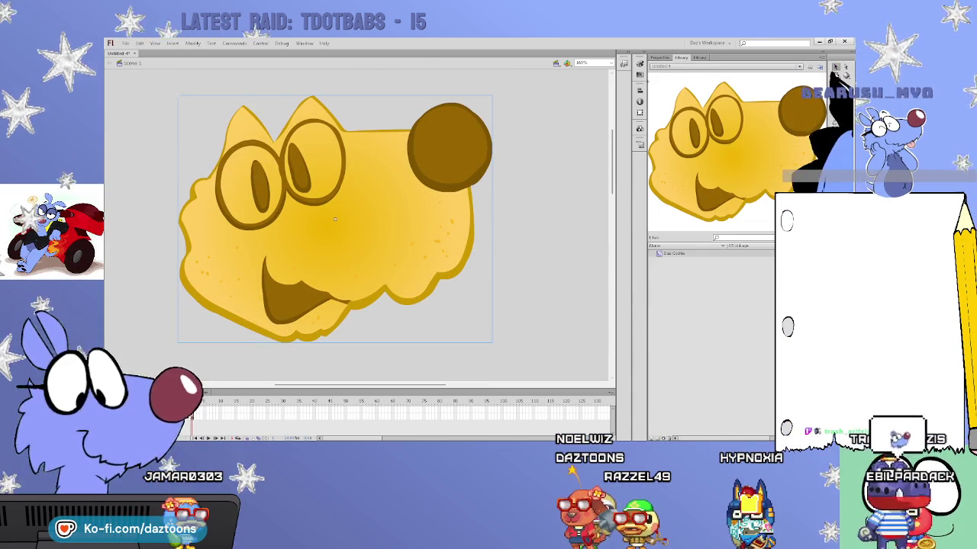
double_click(457, 252)
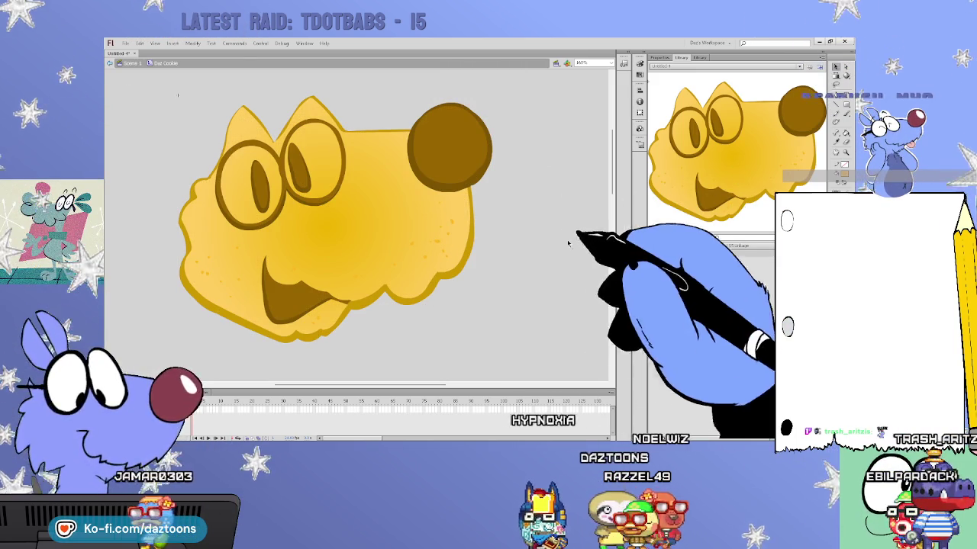
double_click(585, 233)
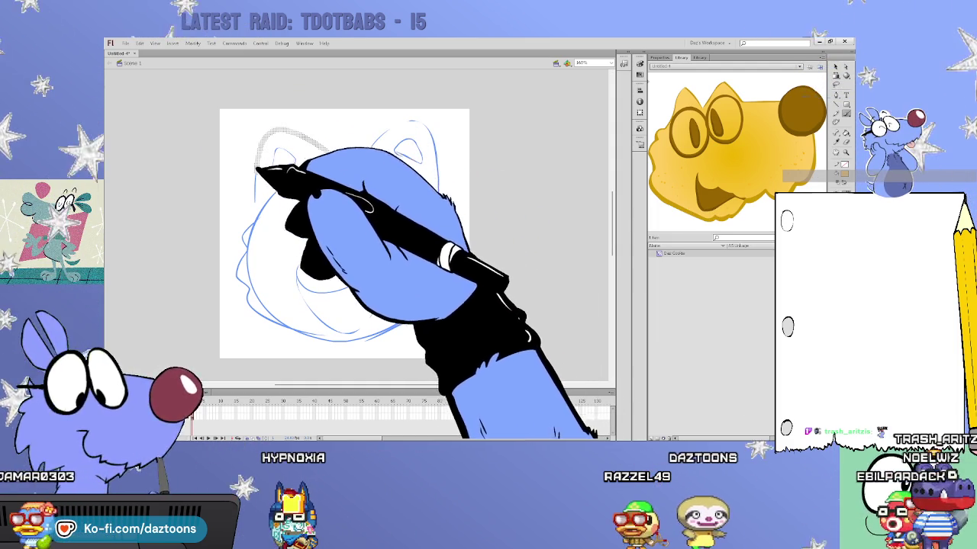
- Trace gold strokes around the left ear, right jaw, right cheek and head top
mouse_move(335, 157)
left_mouse_down()
mouse_move(254, 214)
mouse_move(249, 288)
mouse_move(396, 327)
left_mouse_up()
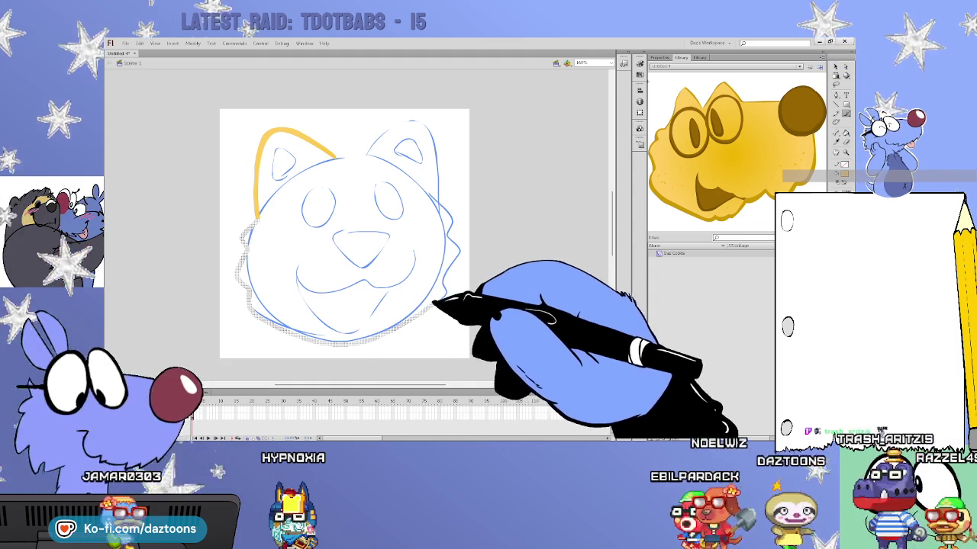
mouse_move(396, 326)
left_mouse_down()
mouse_move(444, 287)
mouse_move(447, 211)
left_mouse_up()
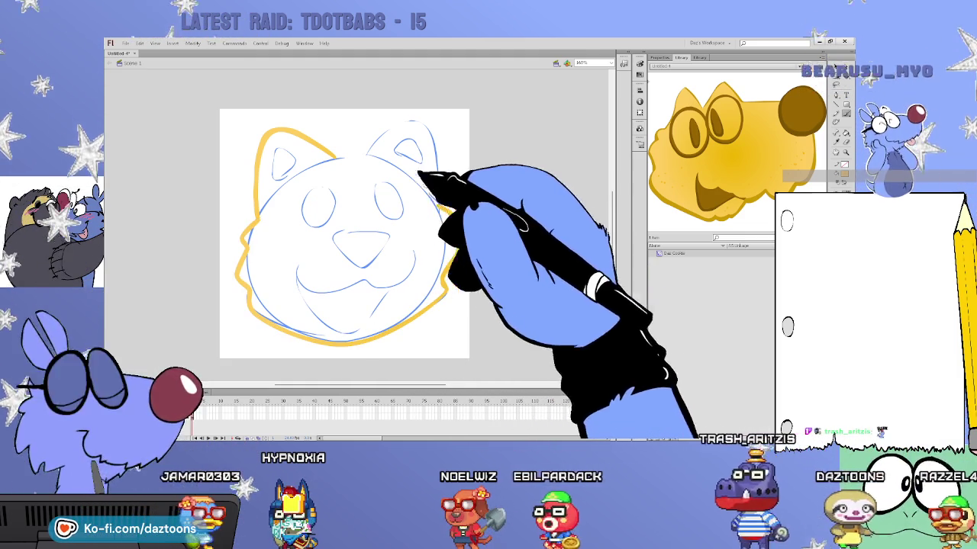
mouse_move(449, 212)
left_mouse_down()
mouse_move(416, 122)
mouse_move(381, 137)
left_mouse_up()
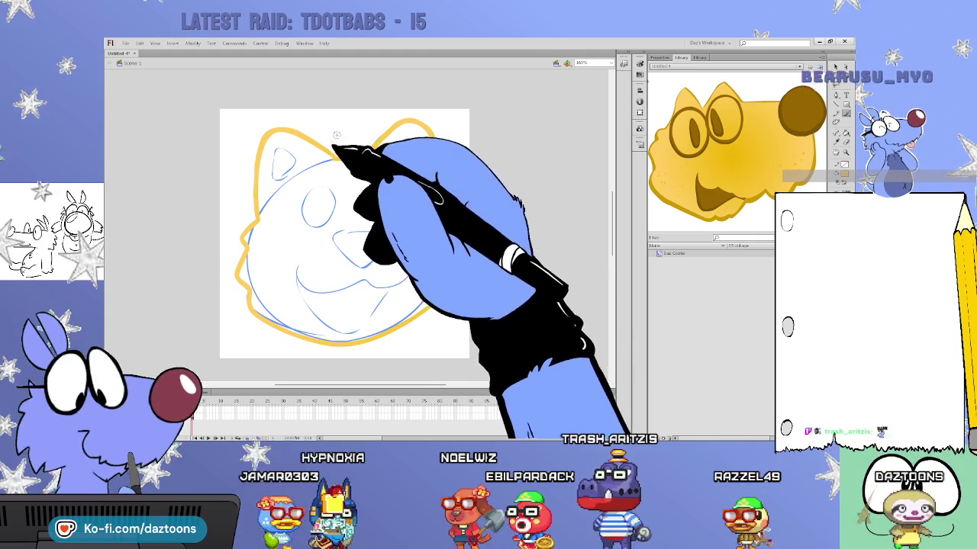
left_click_drag(373, 151, 331, 158)
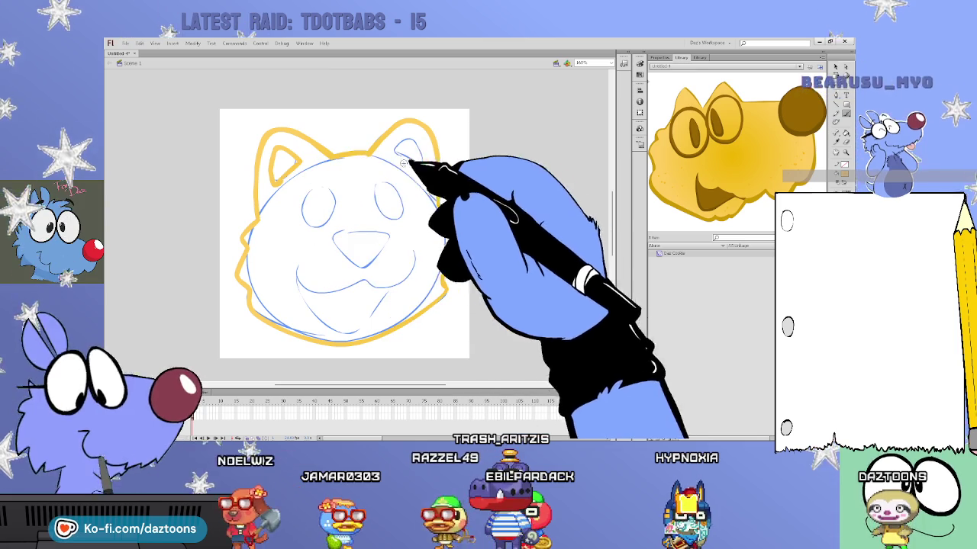
left_click(289, 160)
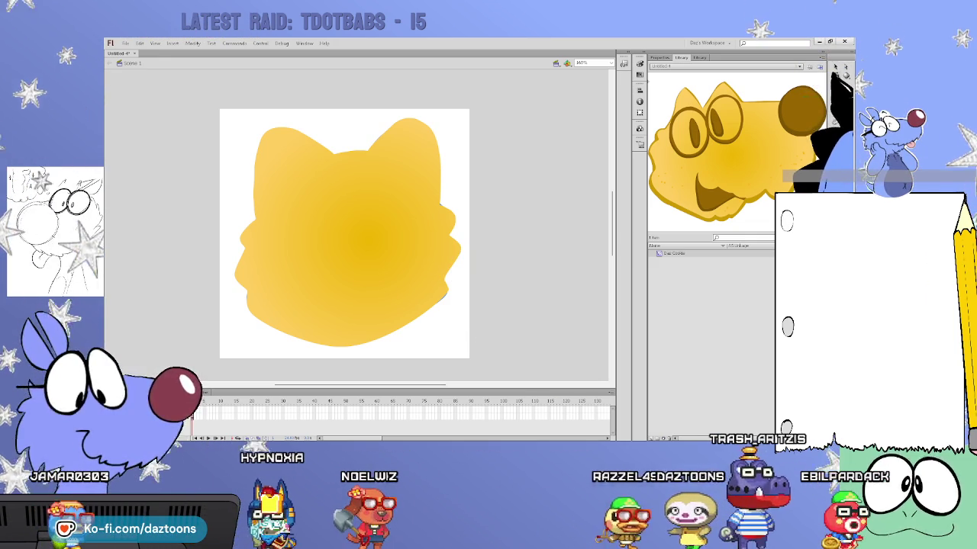
- Shrink the head's yellow radial gradient and nudge its centre slightly left, then deselect
left_click(372, 236)
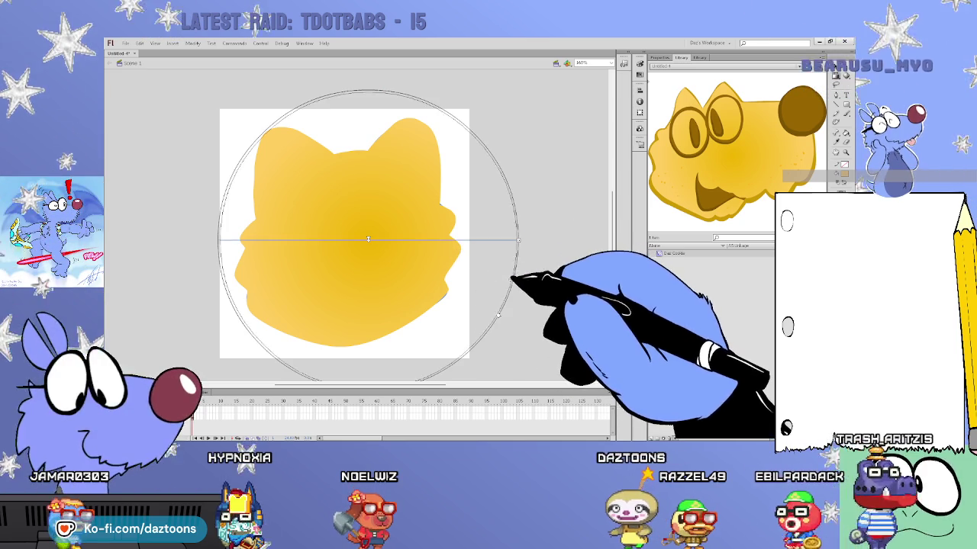
left_click_drag(498, 315, 450, 290)
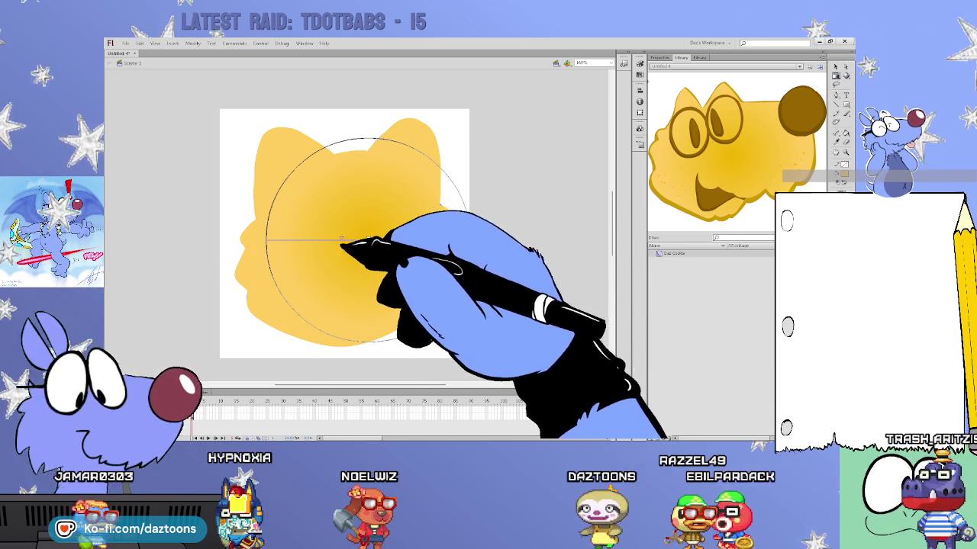
left_click_drag(342, 242, 325, 241)
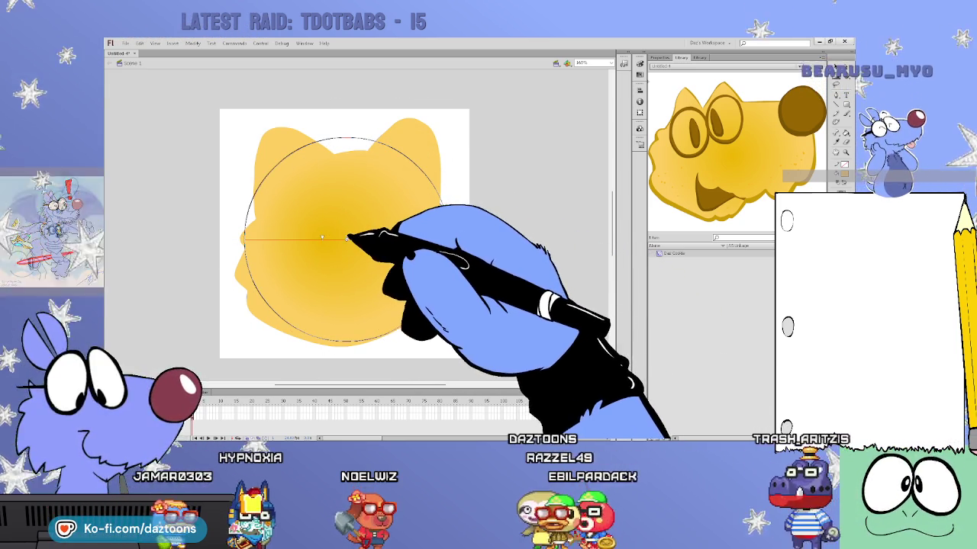
left_click(551, 186)
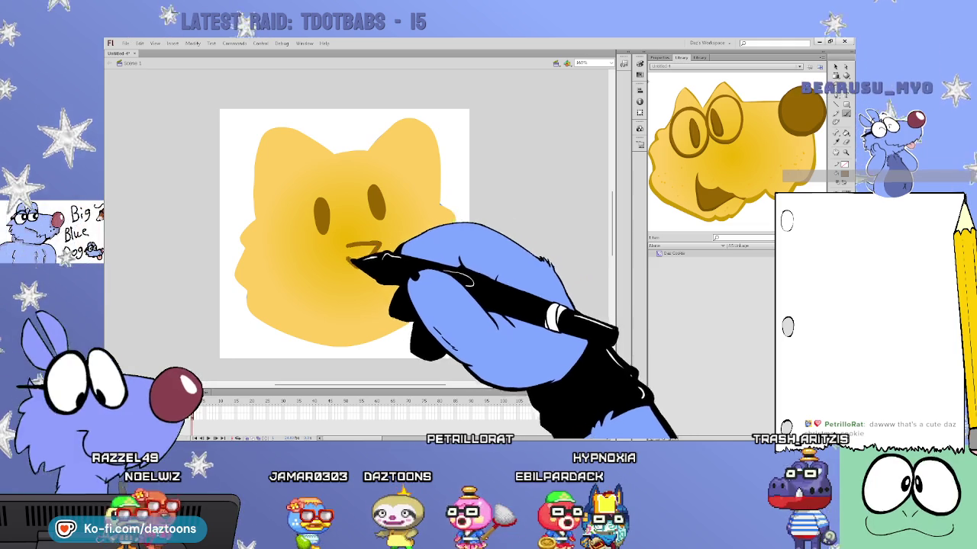
- Paint a gold curved smile stroke beneath the brown triangular nose
left_click_drag(338, 245, 344, 257)
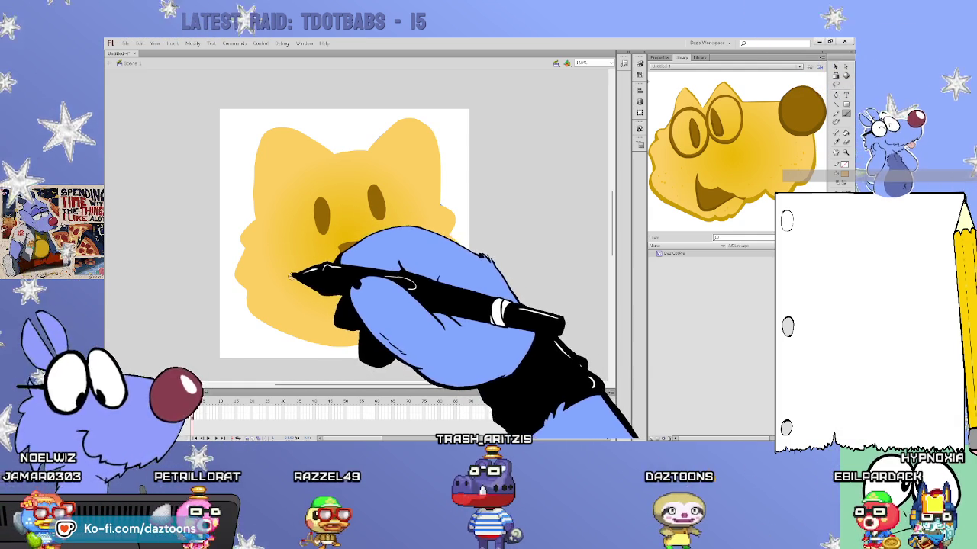
left_click_drag(287, 273, 352, 284)
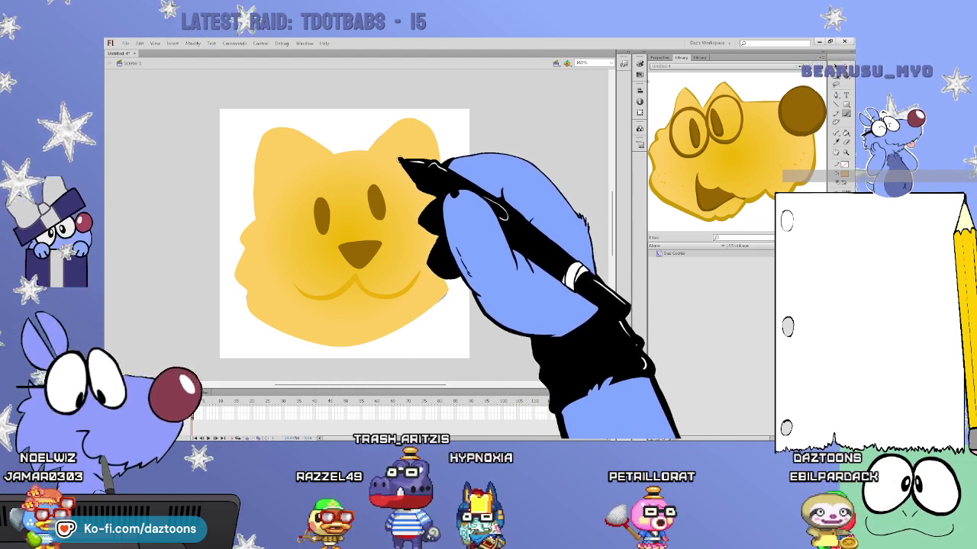
- Paint darker yellow inner-ear lines inside the right and left ears
left_click_drag(402, 163, 406, 131)
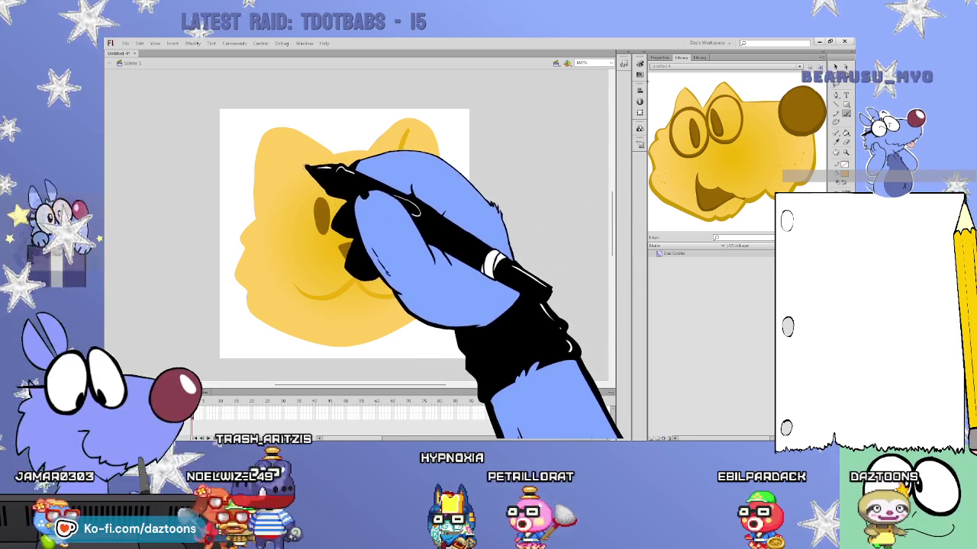
left_click_drag(283, 175, 302, 114)
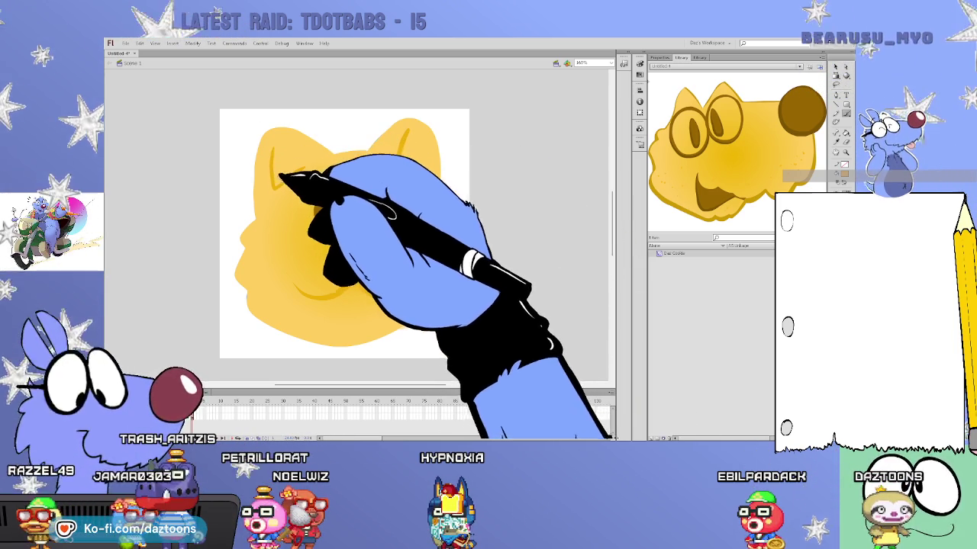
left_click_drag(302, 115, 292, 177)
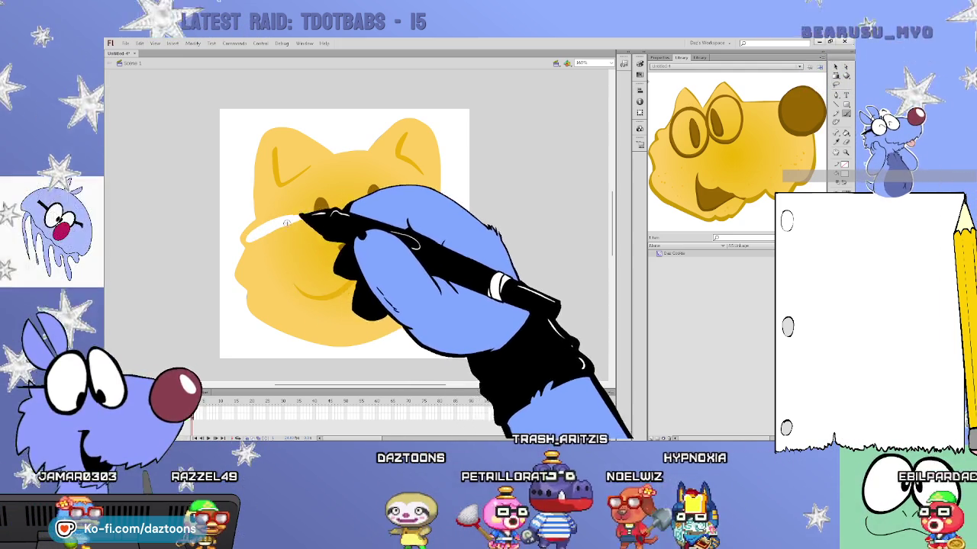
- Paint white whisker stripes on the left cheek, undoing an extra whisker and an eye highlight
left_click_drag(250, 263, 292, 249)
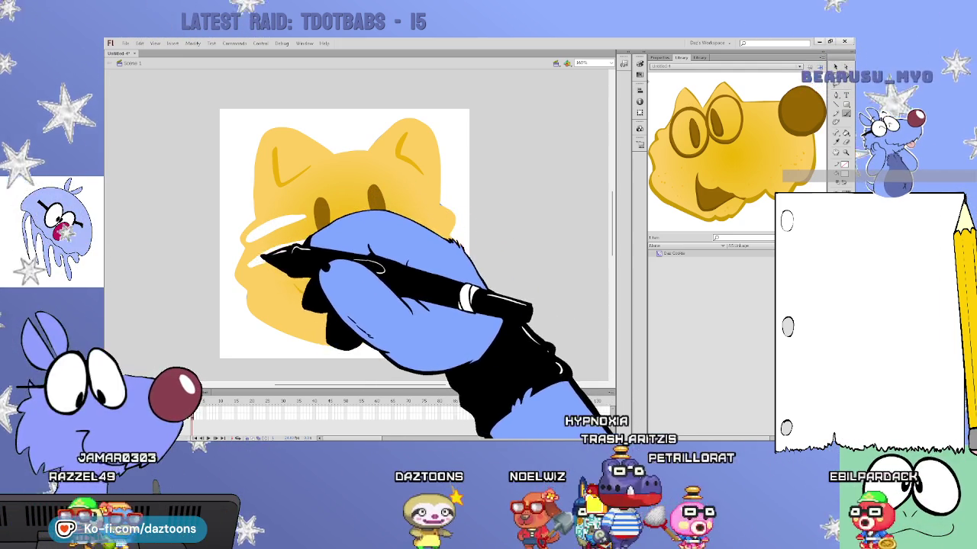
left_click_drag(258, 294, 290, 292)
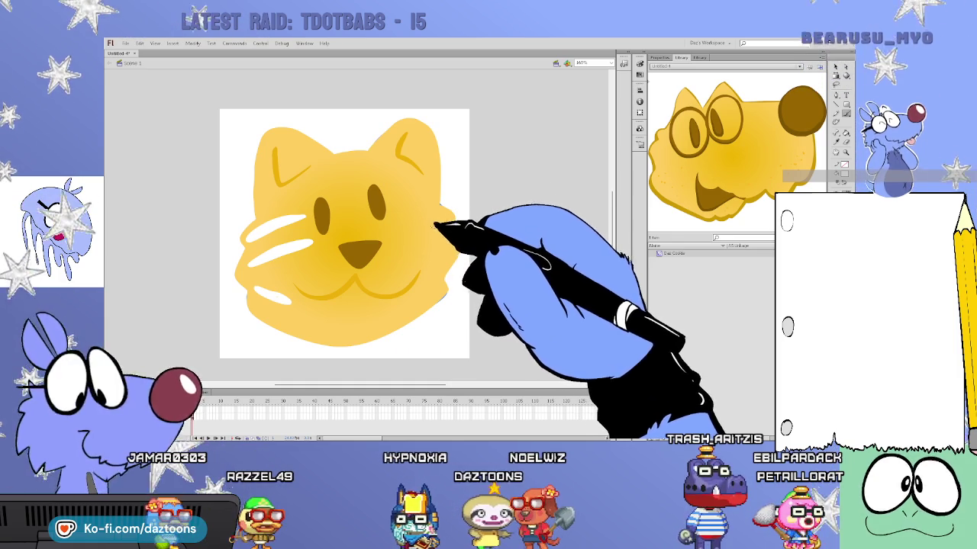
key("ctrl+z")
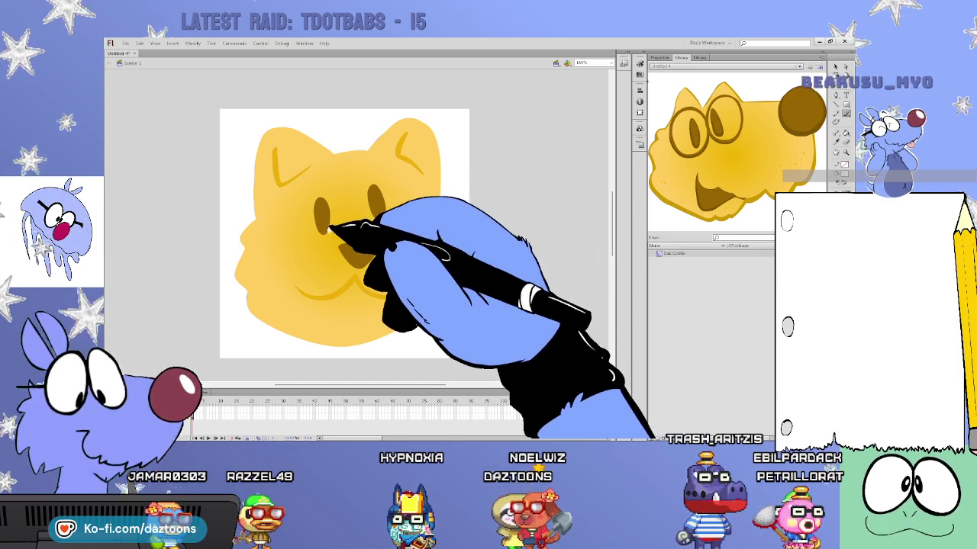
left_click_drag(314, 224, 313, 219)
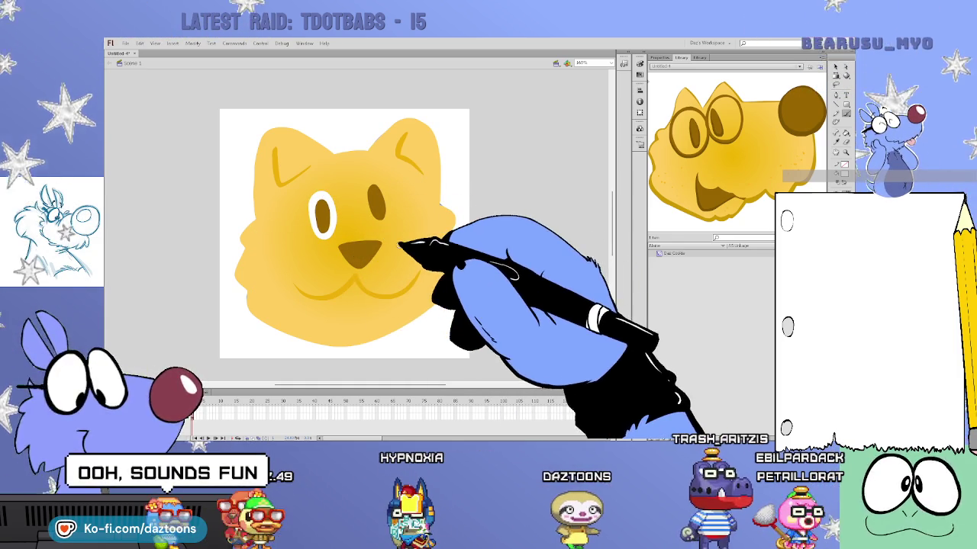
key("ctrl+z")
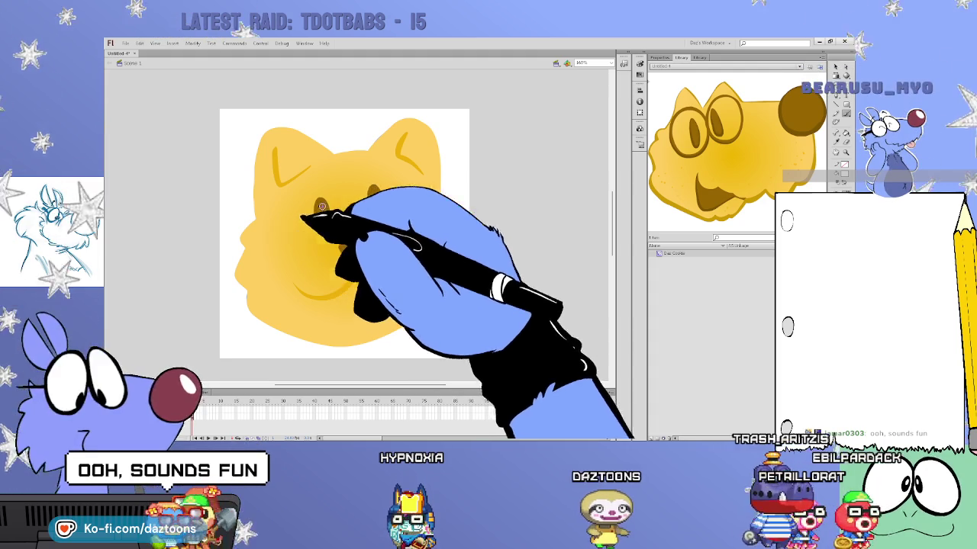
- Add short white forehead stripes, right-cheek whiskers and a small white left-cheek mark
mouse_move(344, 159)
left_mouse_down()
mouse_move(347, 172)
mouse_move(364, 167)
left_mouse_up()
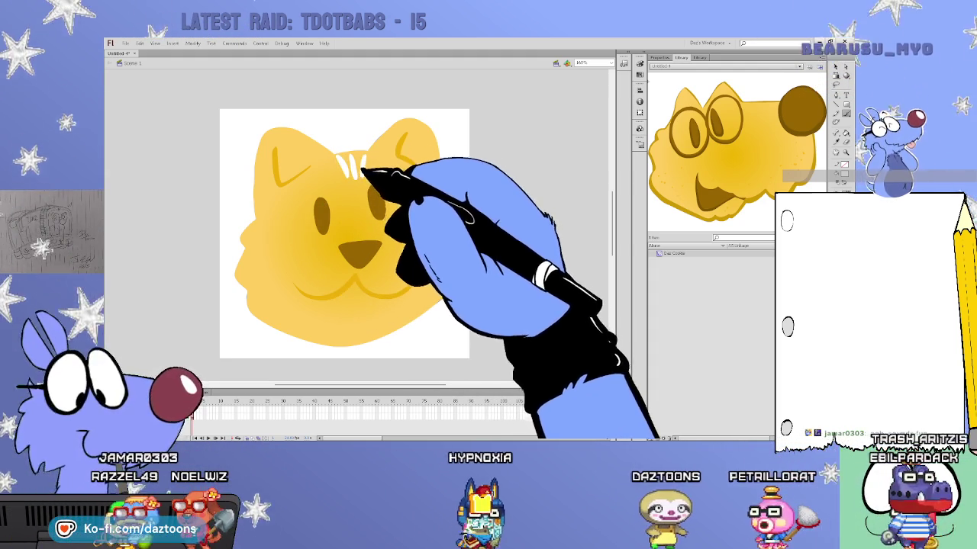
mouse_move(402, 231)
left_mouse_down()
mouse_move(443, 223)
mouse_move(441, 244)
left_mouse_up()
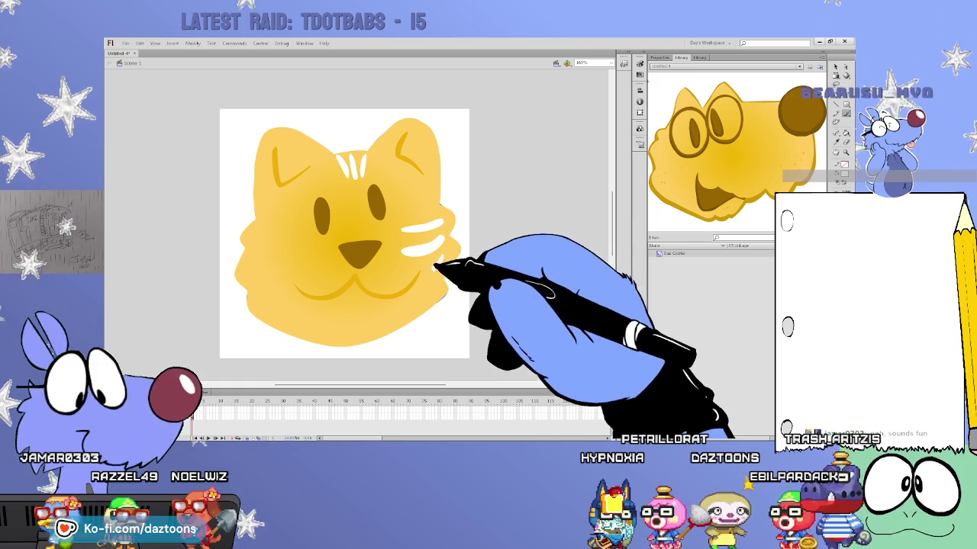
left_click_drag(260, 234, 264, 262)
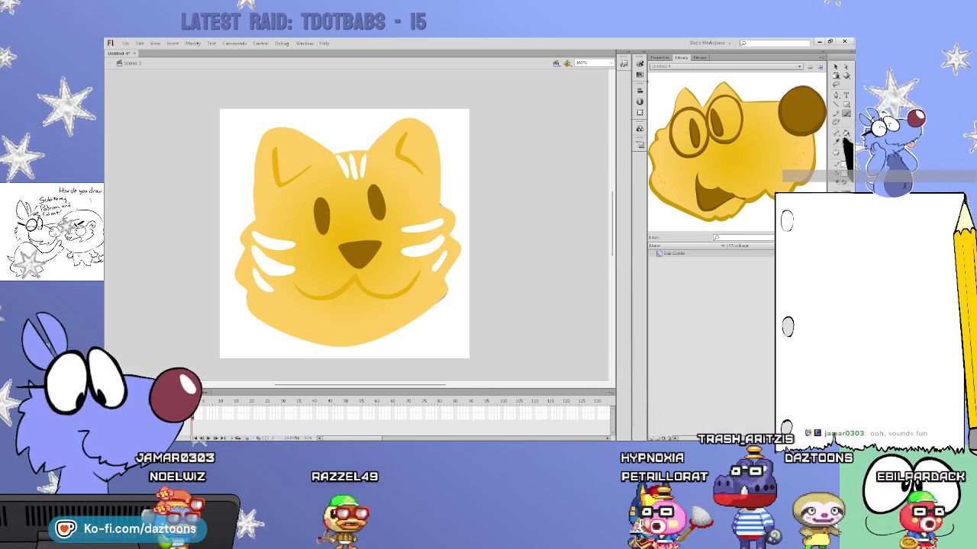
- Paint a gold stroke along the cat's chin
left_click_drag(286, 330, 354, 340)
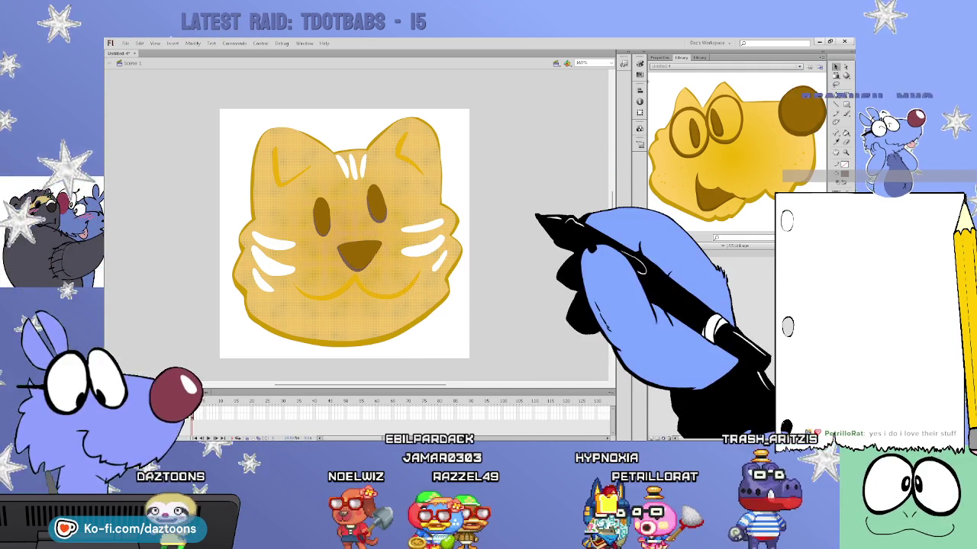
- Select the left-cheek white whiskers and repaint the right-cheek whiskers in white
left_click(547, 216)
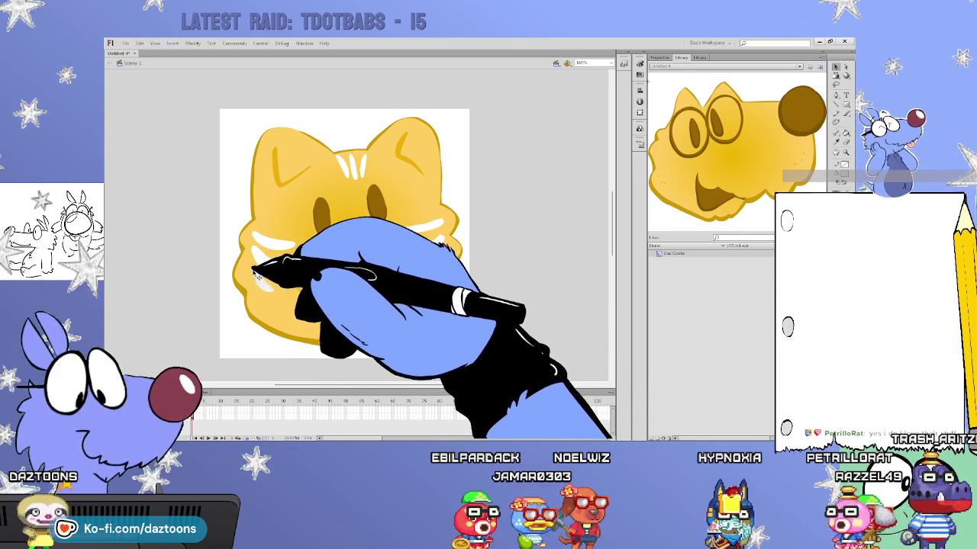
left_click(259, 276)
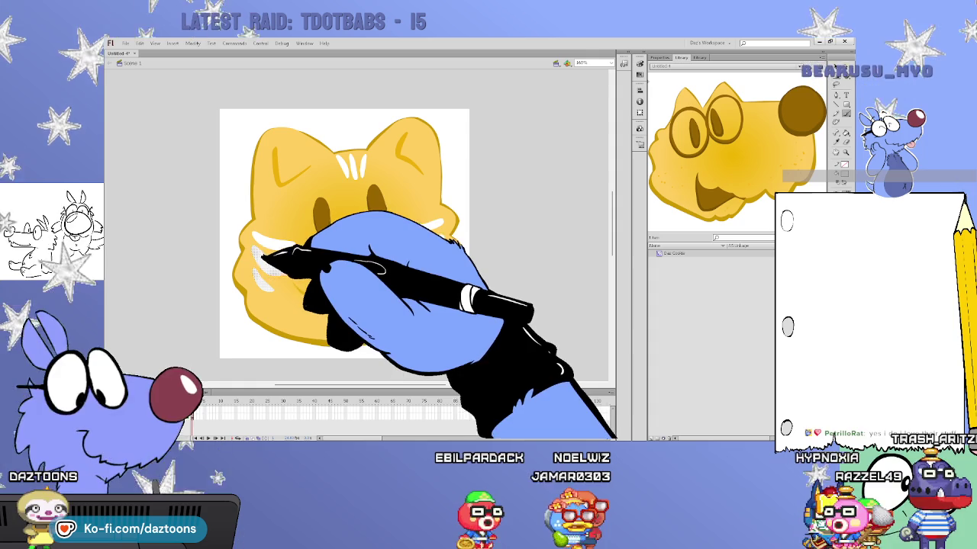
left_click_drag(229, 256, 272, 291)
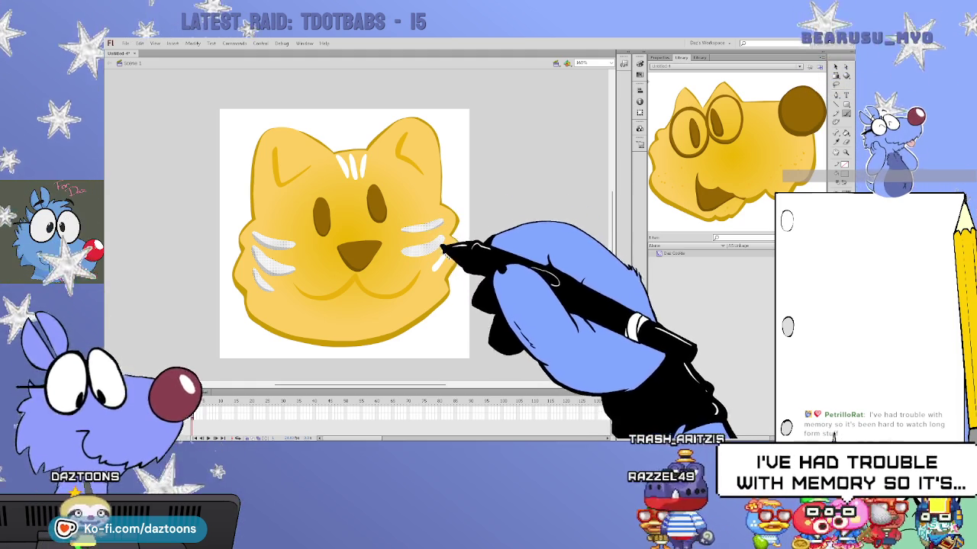
left_click_drag(397, 244, 449, 233)
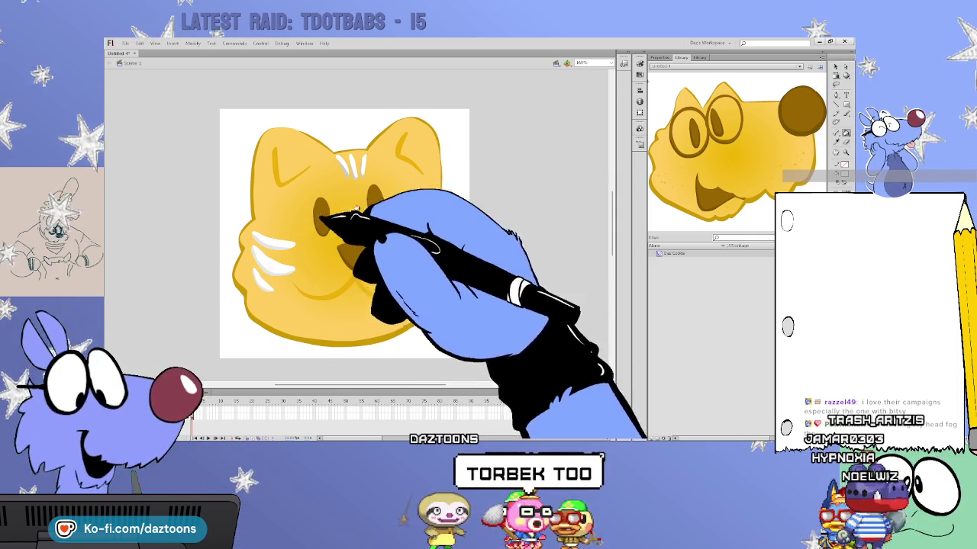
- Repaint the upper-right whisker solid white and longer, then select every part of the cat head
left_click(426, 231)
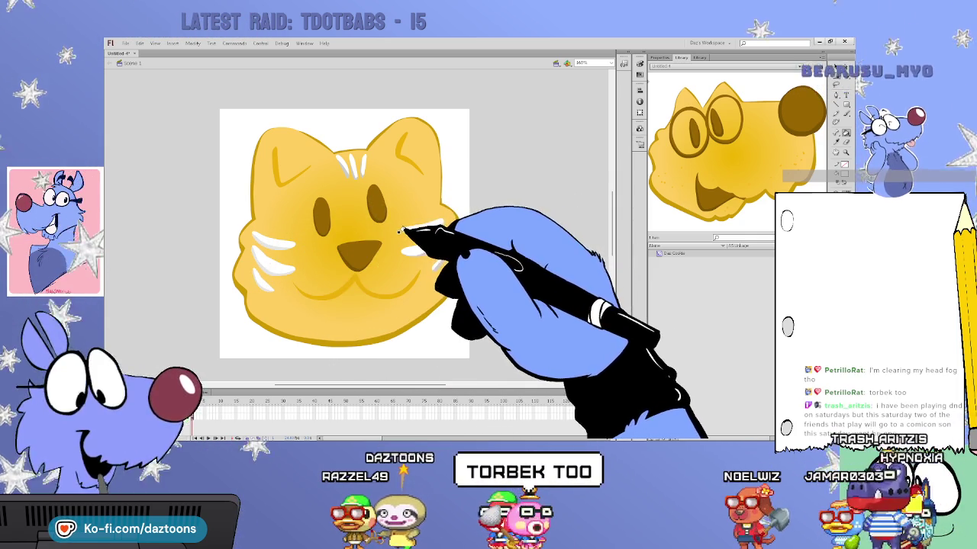
left_click_drag(409, 227, 441, 224)
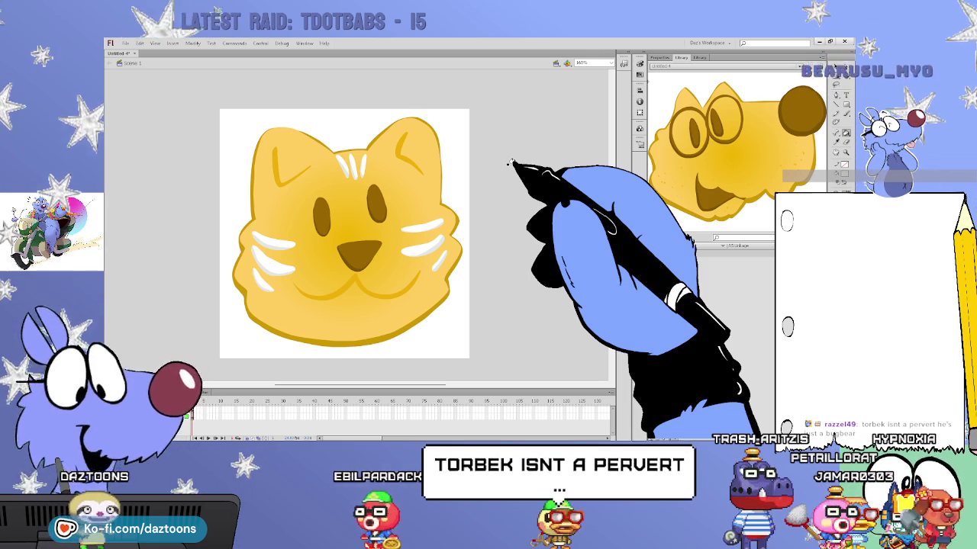
scroll(611, 214, "down", 2)
left_click_drag(611, 214, 603, 205)
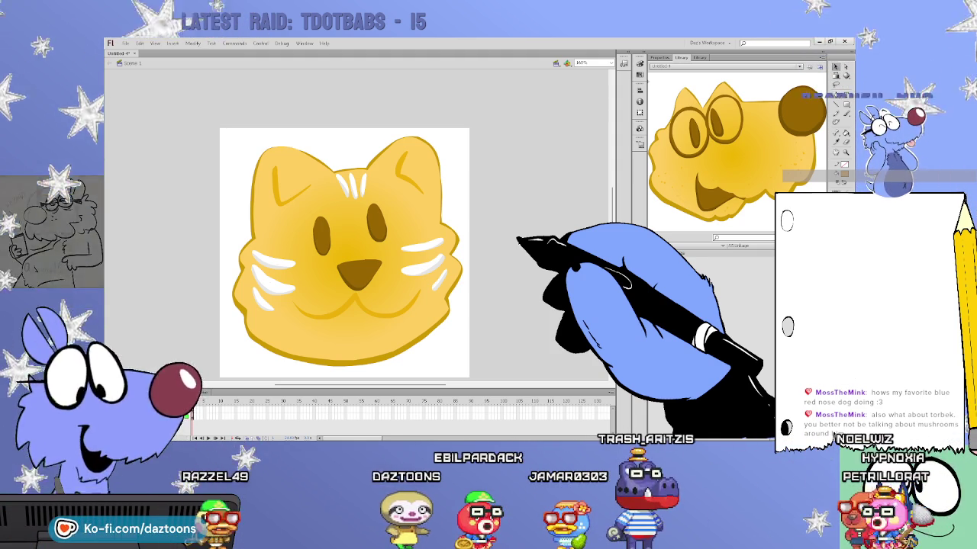
left_click_drag(192, 130, 537, 382)
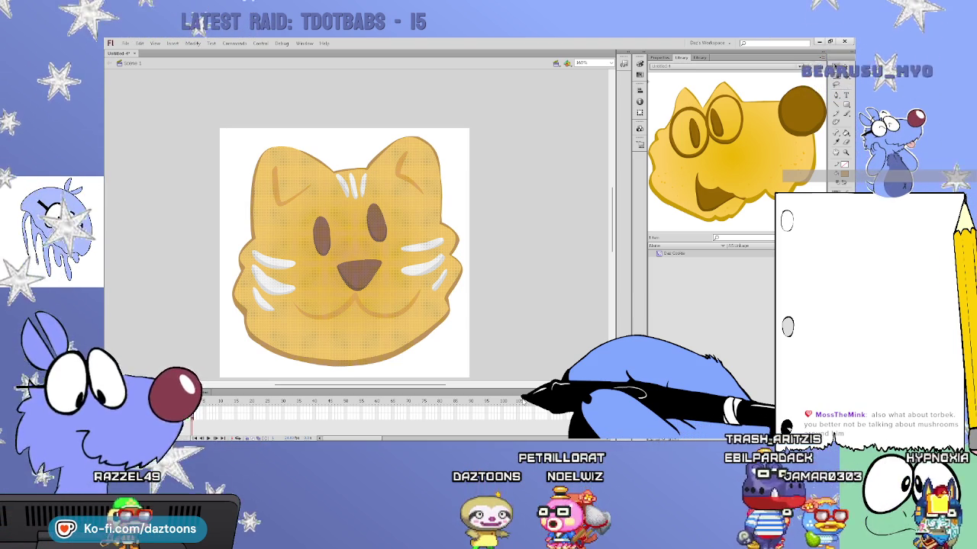
- Group the cat head's shapes with Ctrl+G and drag the group off the stage to the right
key("ctrl+g")
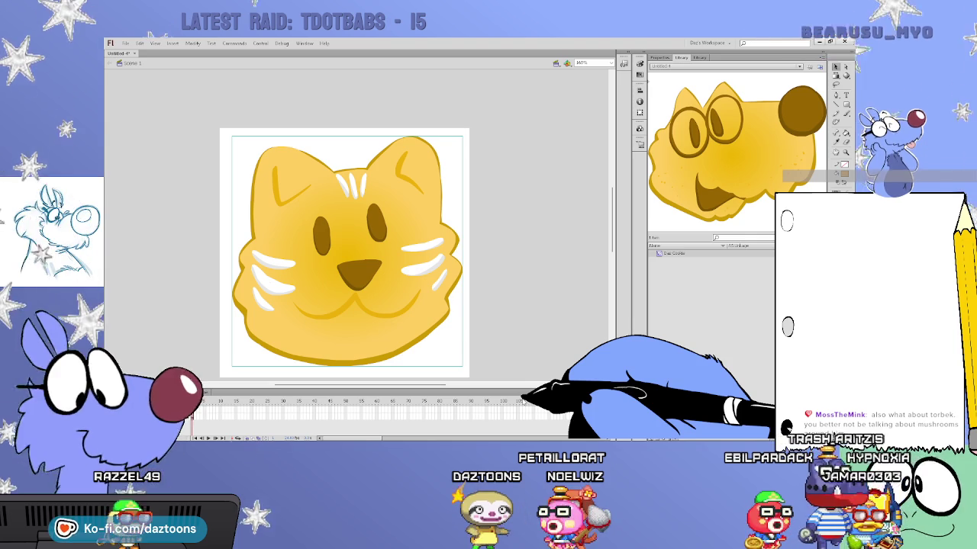
left_click_drag(432, 261, 553, 240)
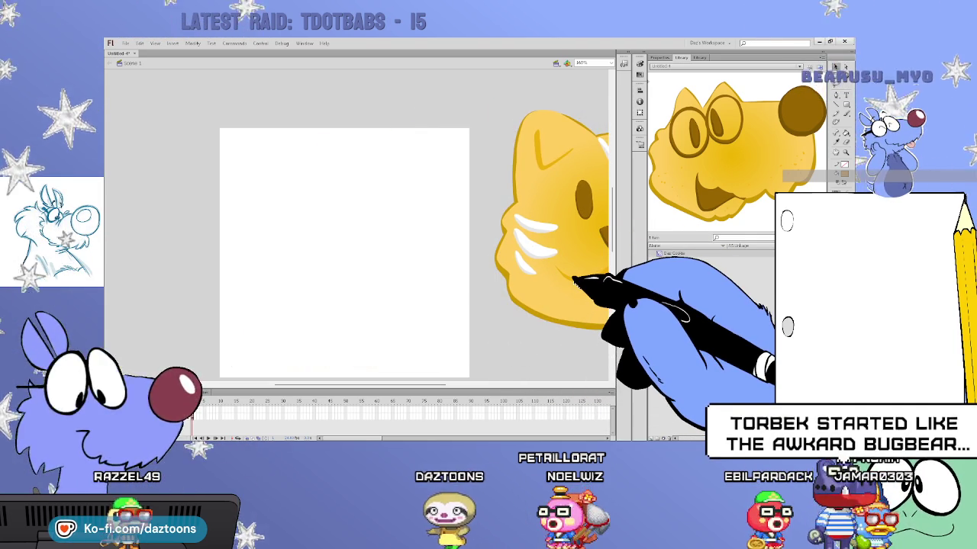
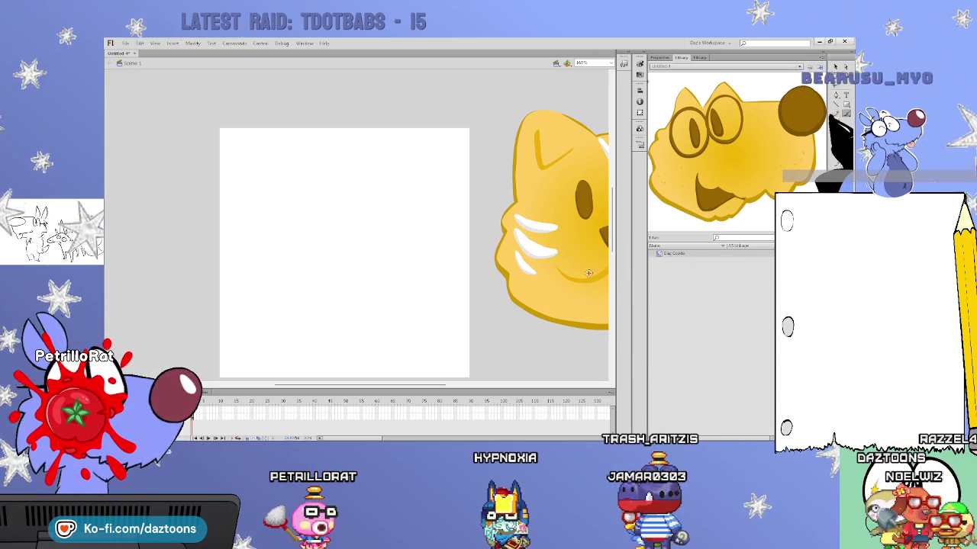
- Pan the stage to reveal the blank white canvas and enter the cat cookie's group
scroll(582, 279, "down", 1)
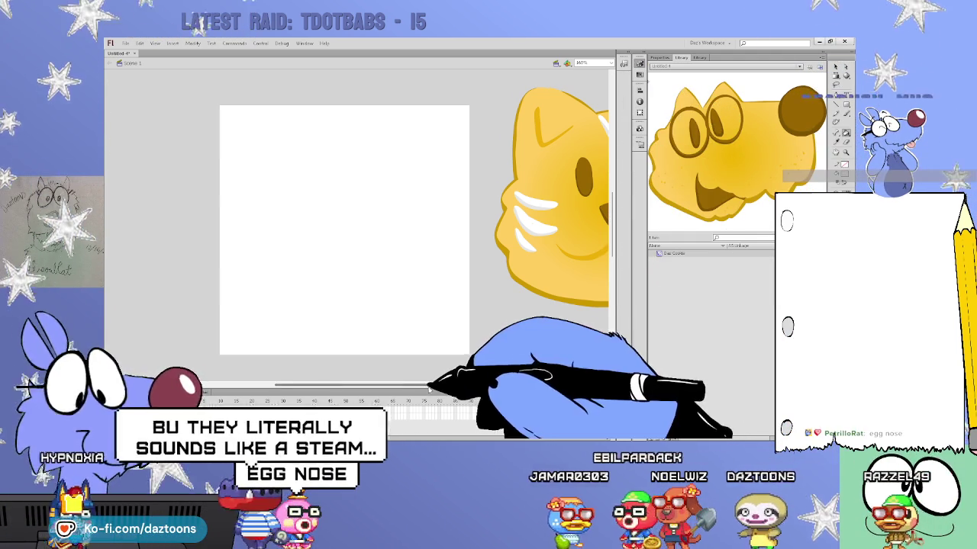
left_click_drag(542, 305, 483, 305)
double_click(595, 300)
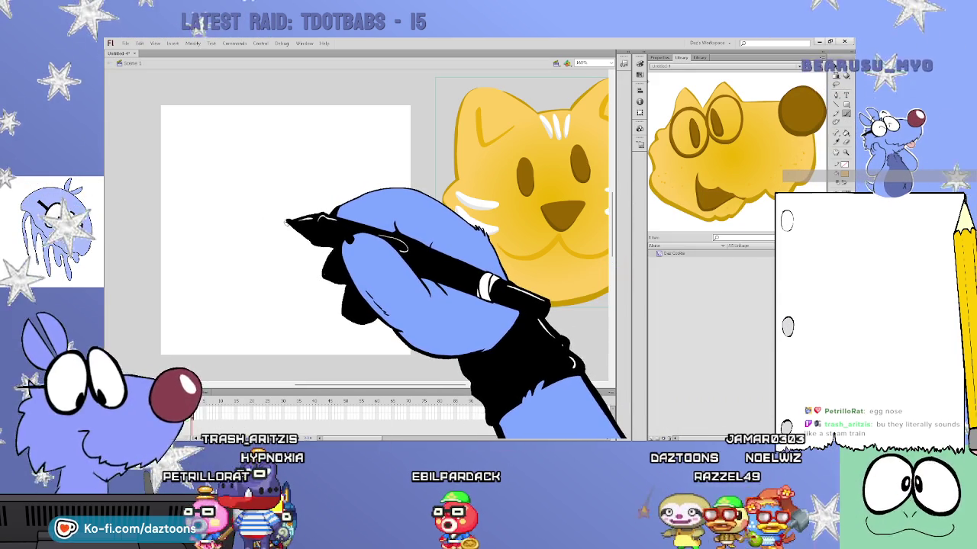
- Brush a round cookie outline, redrawing it twice, and fill it solid yellow
mouse_move(244, 200)
left_mouse_down()
mouse_move(205, 259)
mouse_move(306, 334)
mouse_move(364, 196)
mouse_move(257, 203)
mouse_move(200, 262)
mouse_move(257, 343)
mouse_move(357, 278)
left_mouse_up()
key("ctrl+z")
mouse_move(279, 171)
left_mouse_down()
mouse_move(379, 172)
mouse_move(290, 169)
left_mouse_up()
key("ctrl+z")
mouse_move(237, 203)
left_mouse_down()
mouse_move(201, 236)
mouse_move(286, 342)
mouse_move(349, 191)
mouse_move(207, 211)
mouse_move(229, 349)
mouse_move(304, 340)
left_mouse_up()
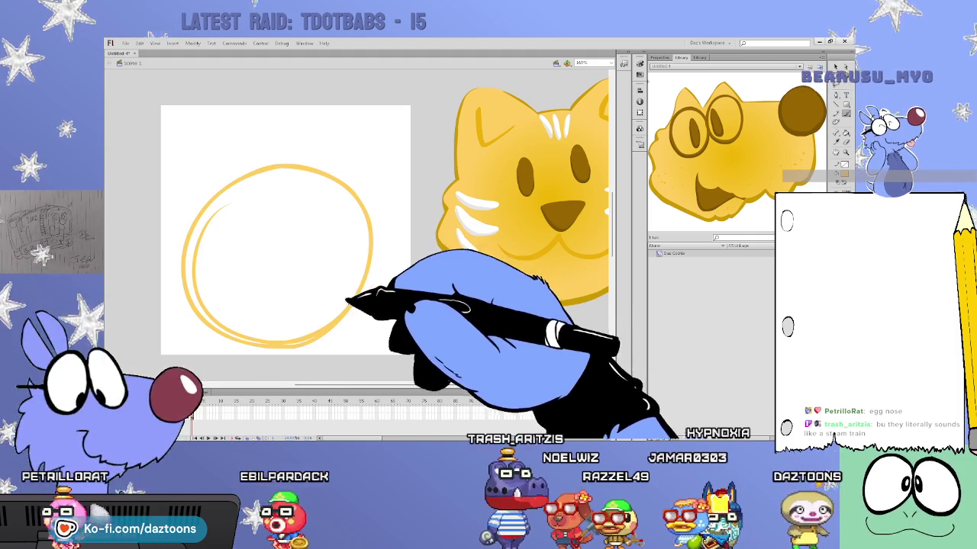
left_click(253, 334)
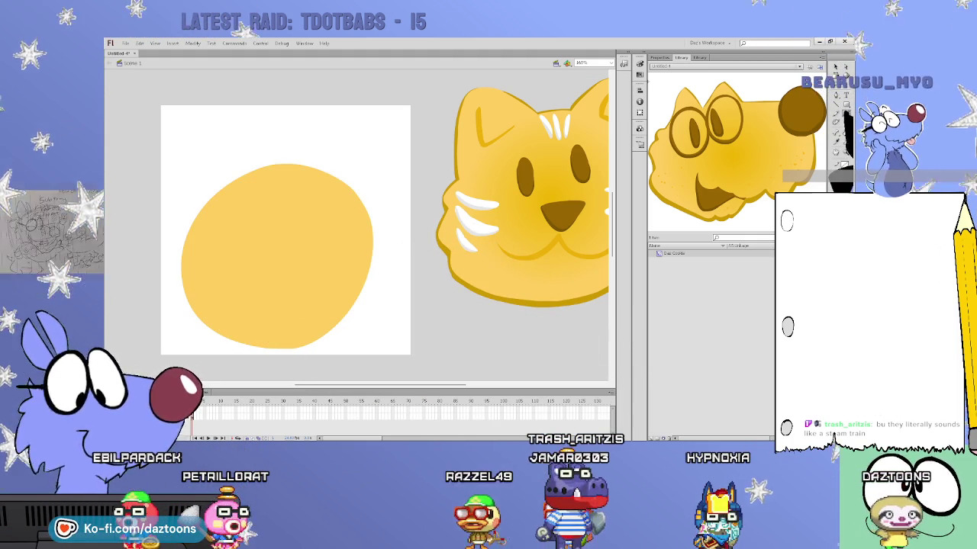
mouse_move(323, 163)
left_mouse_down()
mouse_move(195, 214)
mouse_move(261, 323)
left_mouse_up()
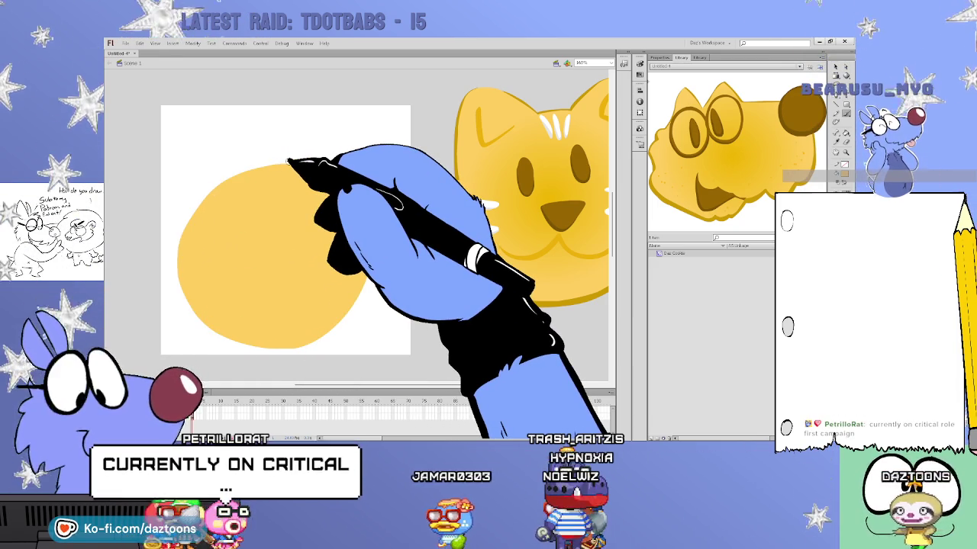
- Draw left and right bunny ear loops above the yellow circle, redoing strokes as needed
mouse_move(196, 222)
left_mouse_down()
mouse_move(238, 100)
mouse_move(274, 168)
mouse_move(283, 76)
mouse_move(327, 114)
mouse_move(352, 187)
left_mouse_up()
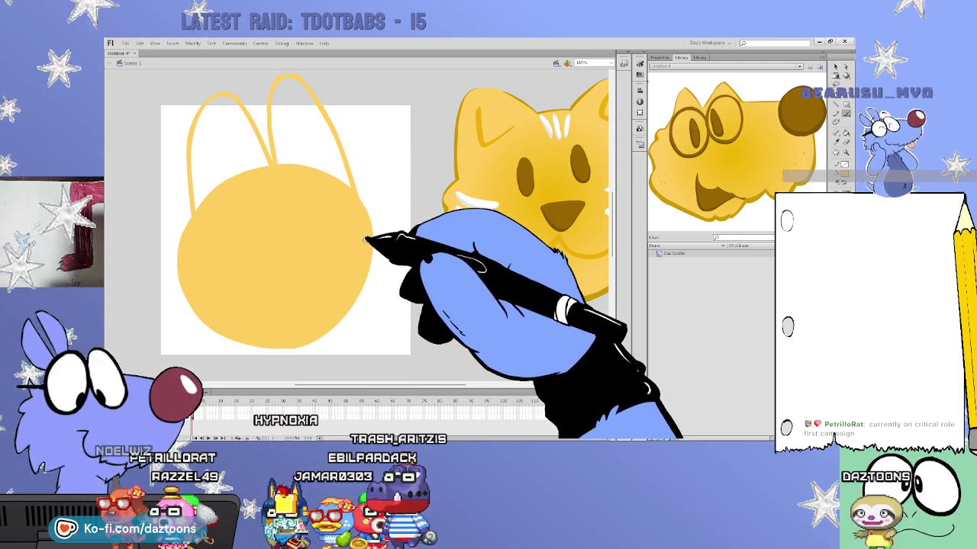
left_click(228, 145)
left_click(309, 137)
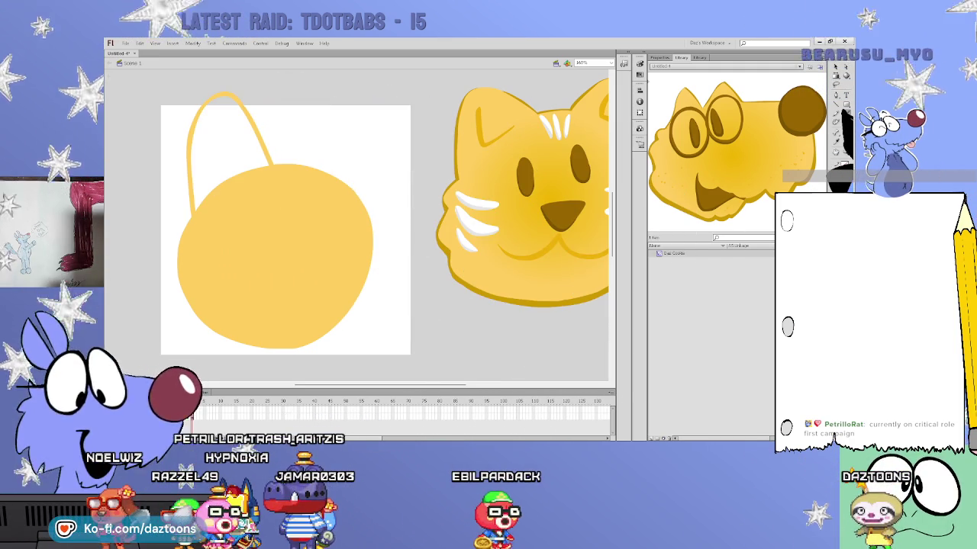
key("ctrl+z")
left_click_drag(189, 229, 221, 107)
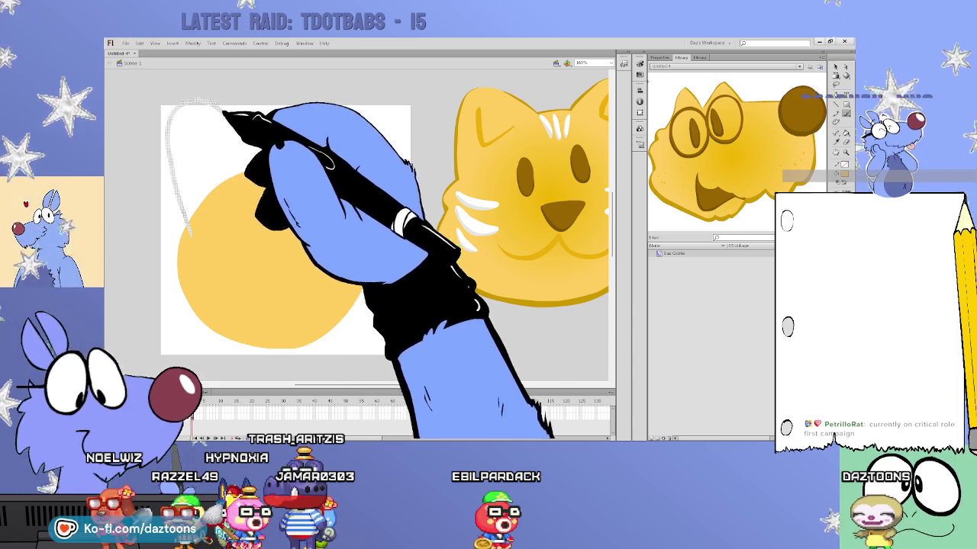
key("ctrl+z")
mouse_move(180, 229)
left_mouse_down()
mouse_move(256, 164)
mouse_move(180, 229)
left_mouse_up()
left_click_drag(266, 174, 361, 214)
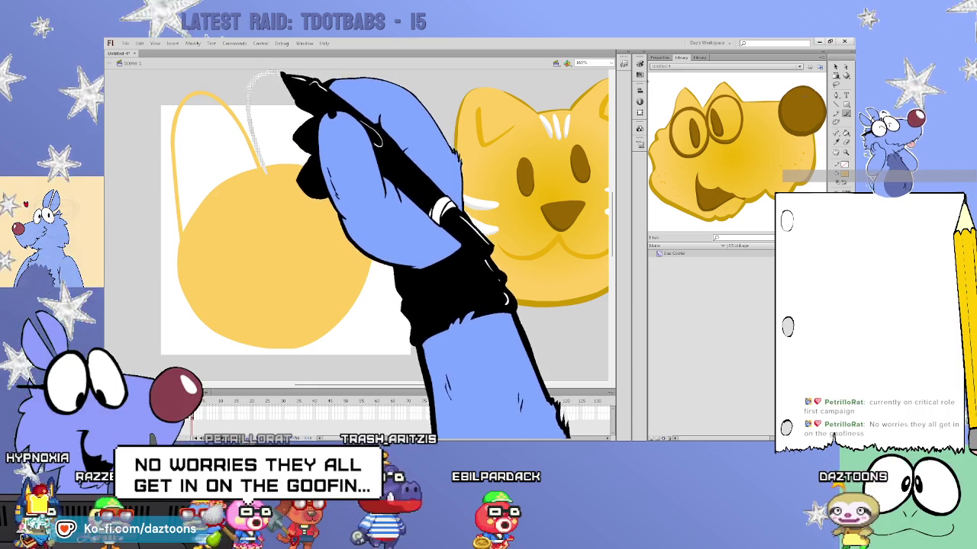
- Smooth the circle's edges and fill both ears solid yellow
mouse_move(184, 252)
left_mouse_down()
mouse_move(197, 322)
mouse_move(229, 339)
left_mouse_up()
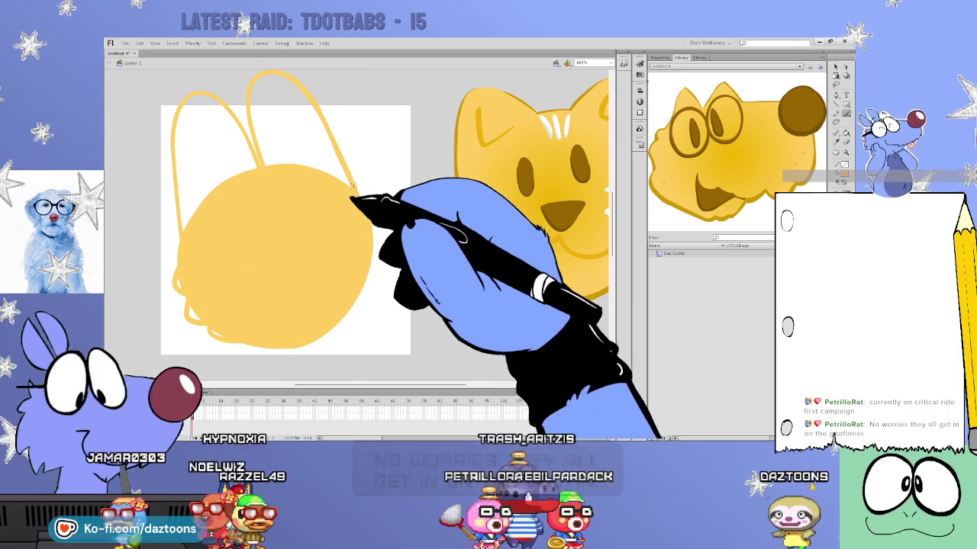
mouse_move(343, 191)
left_mouse_down()
mouse_move(376, 207)
mouse_move(379, 264)
left_mouse_up()
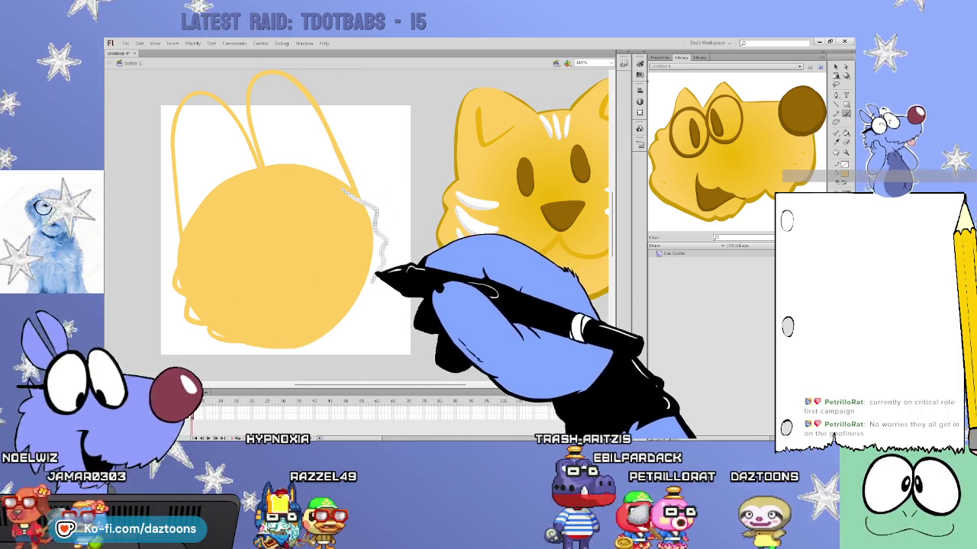
key("ctrl+z")
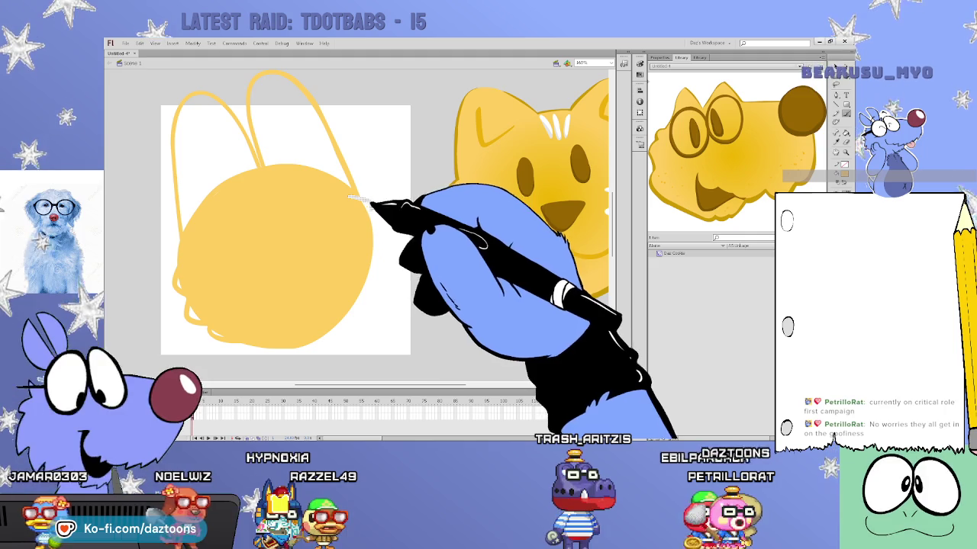
left_click_drag(374, 217, 373, 229)
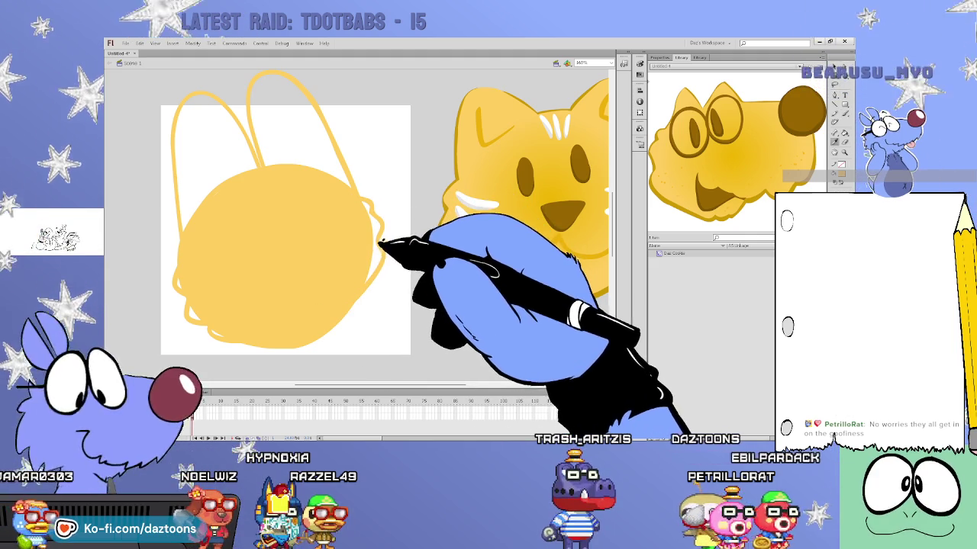
left_click_drag(193, 318, 197, 247)
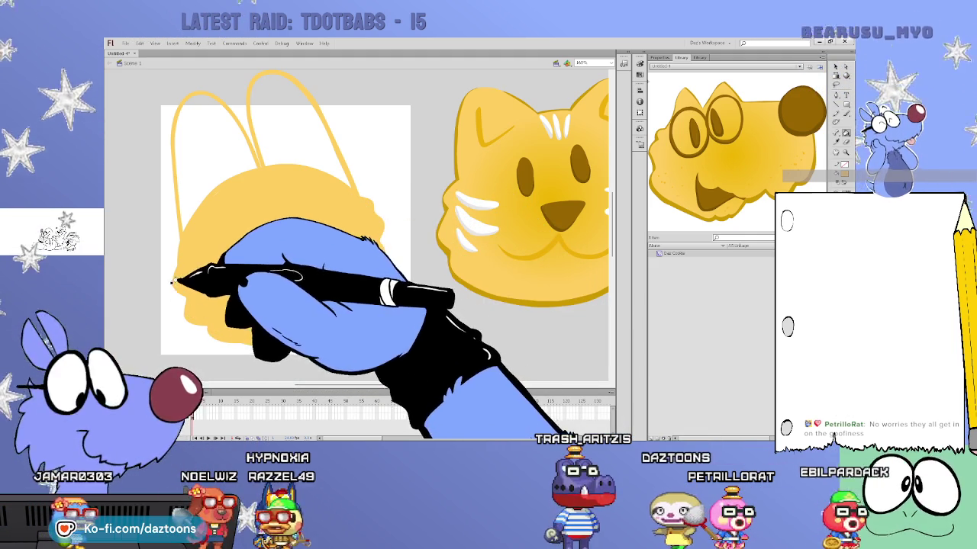
left_click_drag(359, 163, 218, 196)
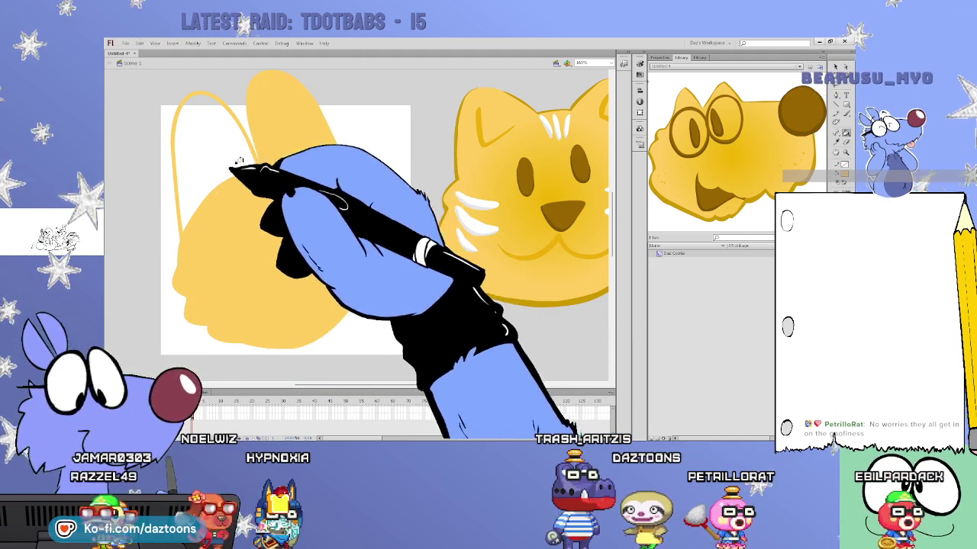
left_click(237, 166)
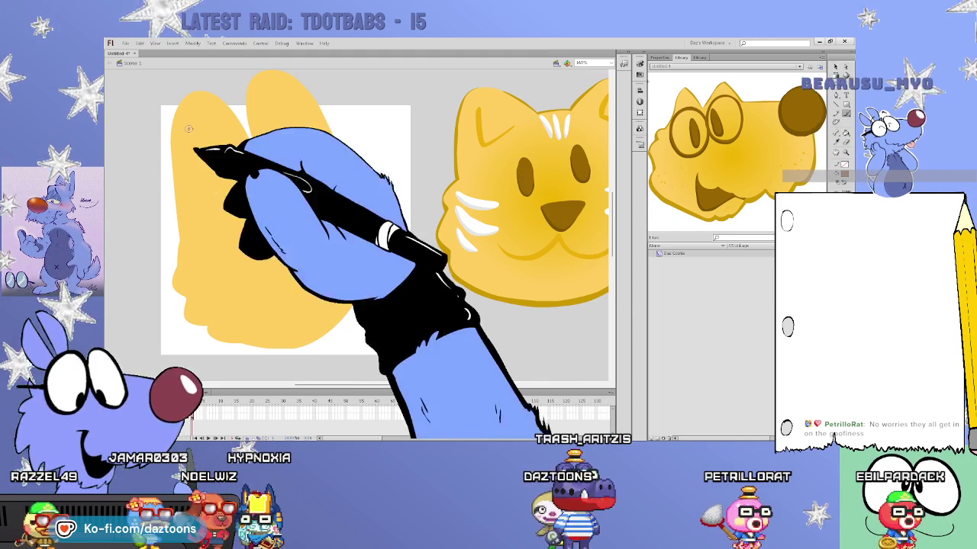
- Outline the left and right inner ears in brown
mouse_move(190, 118)
left_mouse_down()
mouse_move(221, 185)
mouse_move(194, 181)
left_mouse_up()
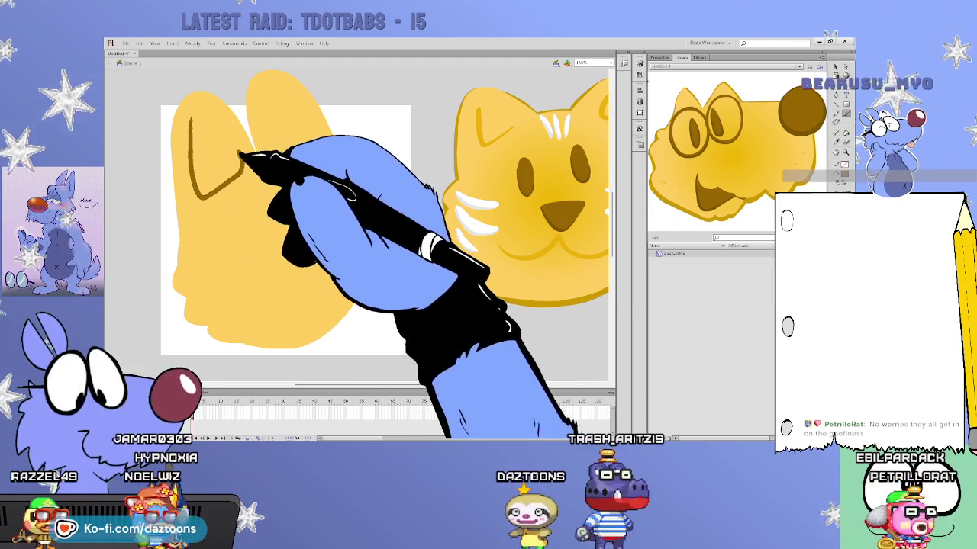
mouse_move(254, 99)
left_mouse_down()
mouse_move(316, 155)
mouse_move(295, 87)
left_mouse_up()
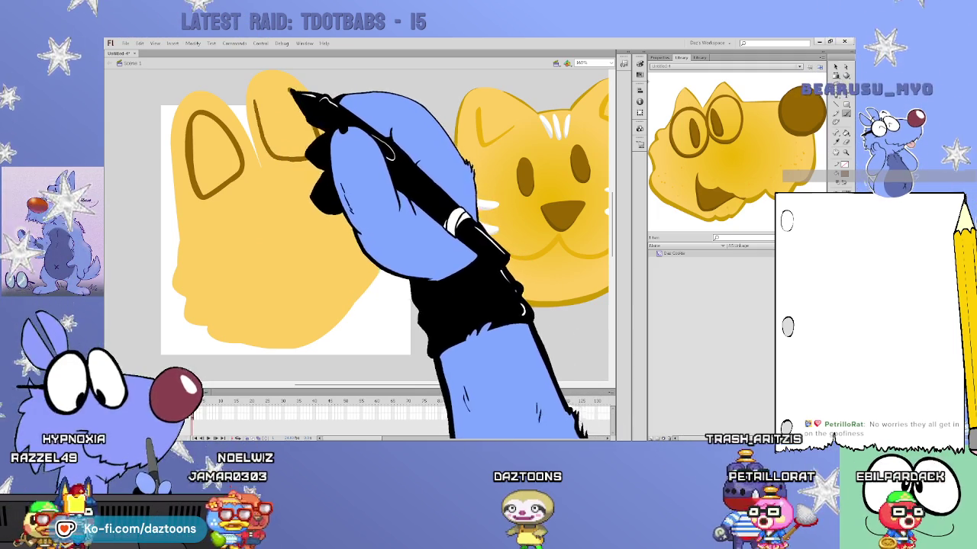
left_click(286, 122)
left_click(208, 152)
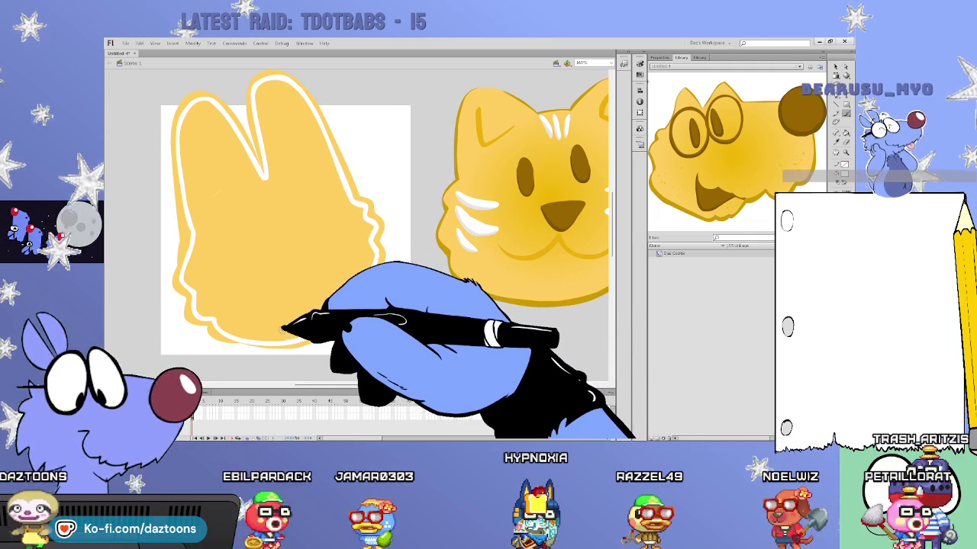
- Undo the yellow fill inside the bunny outline and select the uneven bottom rim section
key("ctrl+z")
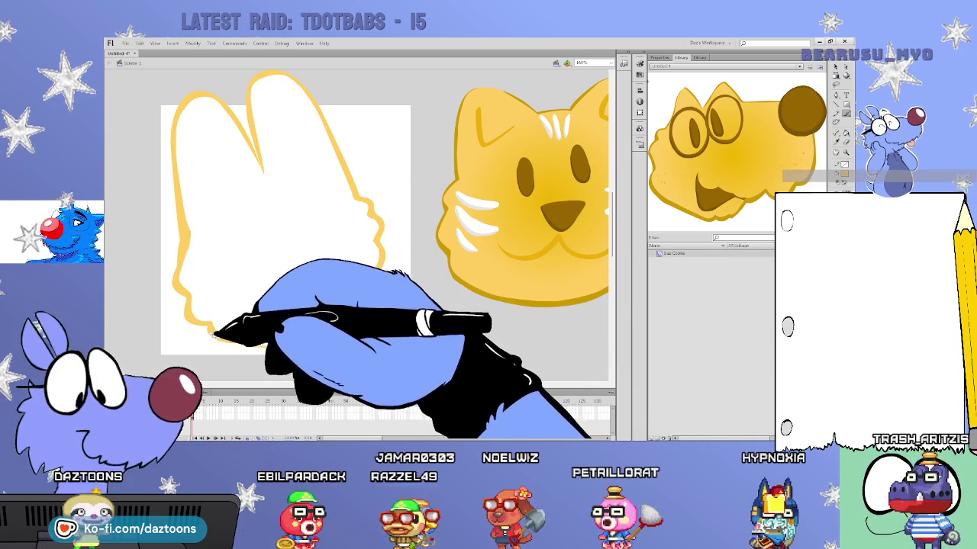
left_click(276, 347)
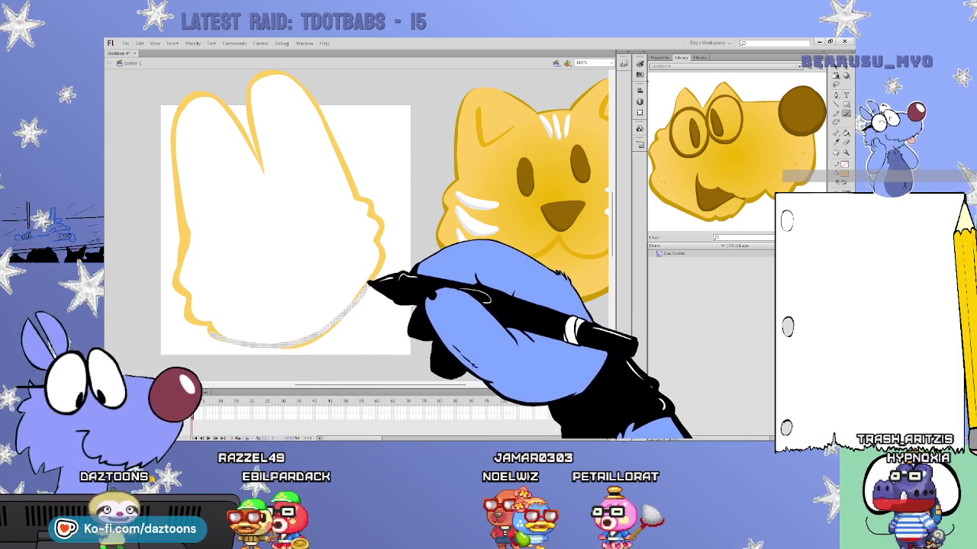
- Deselect the bottom section of the bunny's rim
left_click_drag(257, 347, 380, 260)
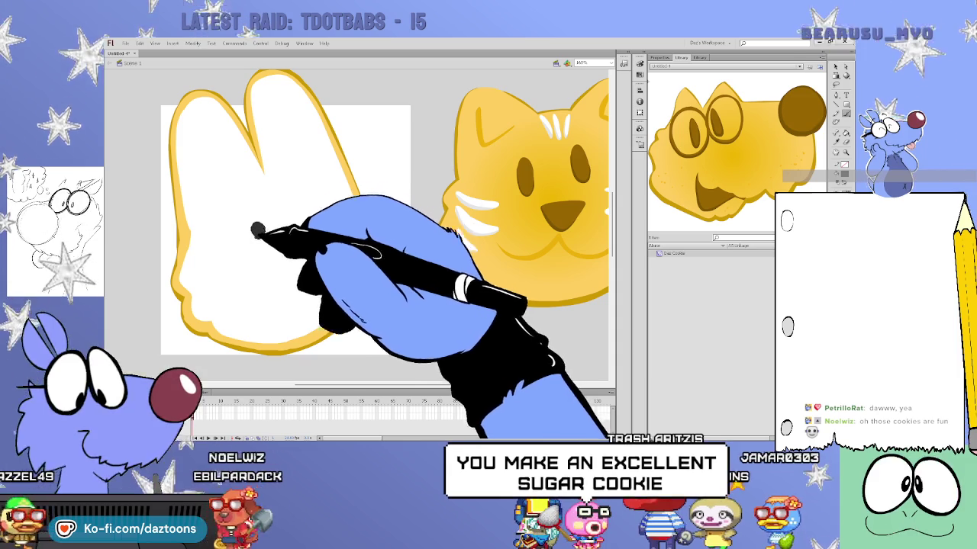
- Add the second black eye, a w-shaped mouth and whiskers, then outline the left inner ear pink
left_click(287, 212)
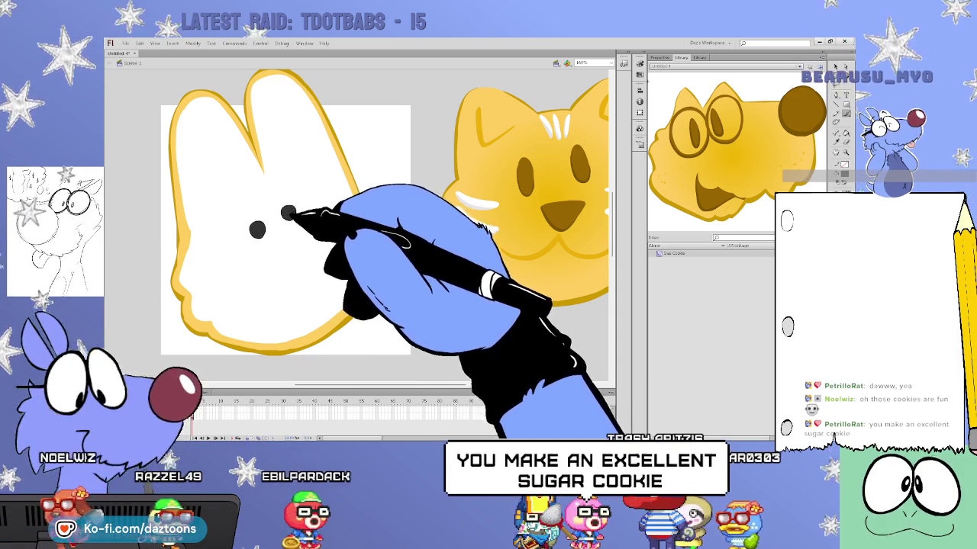
left_click_drag(268, 301, 332, 258)
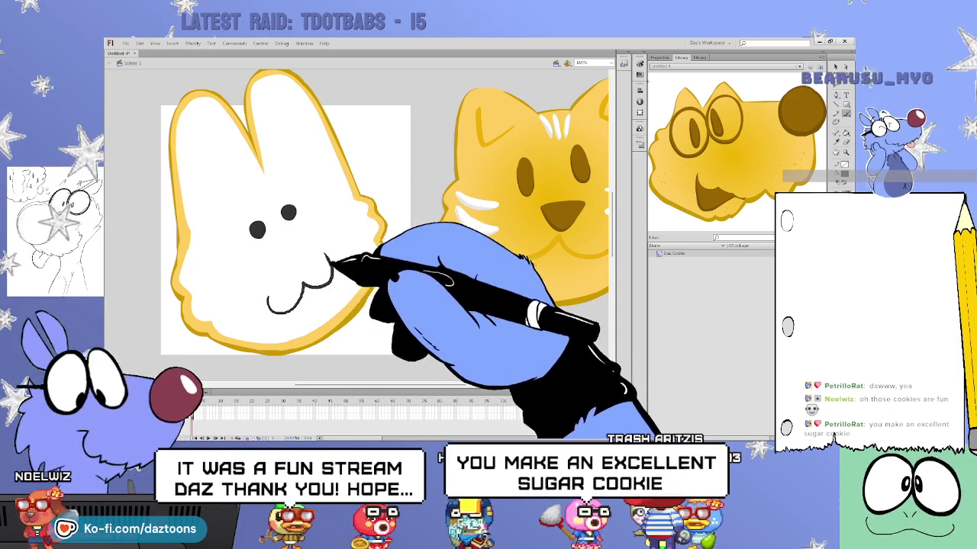
left_click_drag(330, 217, 337, 207)
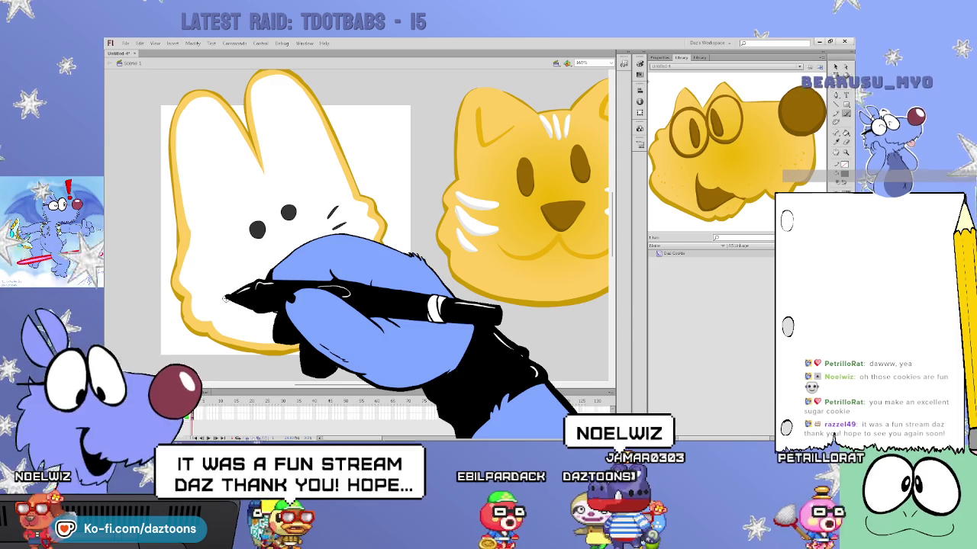
key("ctrl+z")
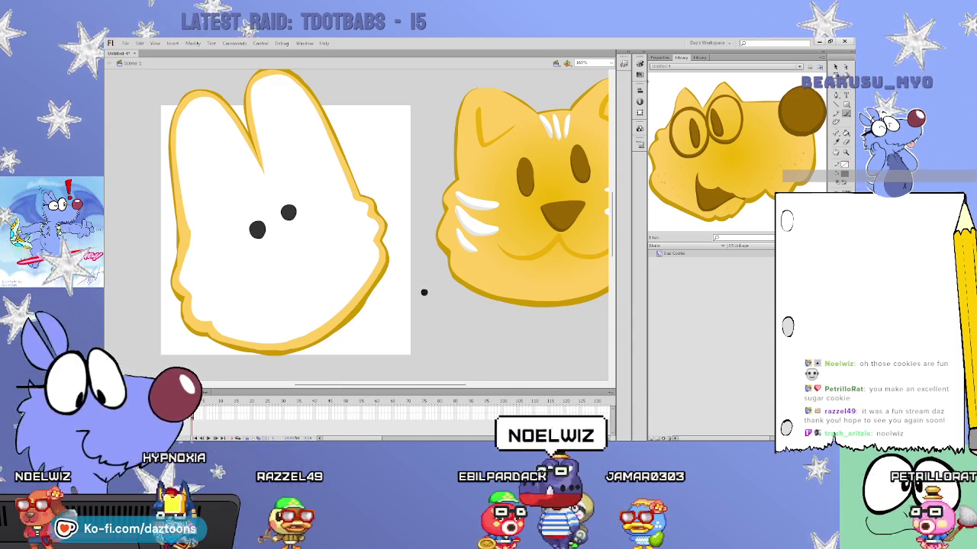
mouse_move(252, 288)
left_mouse_down()
mouse_move(304, 284)
mouse_move(347, 263)
left_mouse_up()
mouse_move(205, 263)
left_mouse_down()
mouse_move(229, 269)
mouse_move(230, 284)
left_mouse_up()
left_click_drag(220, 301, 231, 290)
mouse_move(338, 204)
left_mouse_down()
mouse_move(331, 218)
mouse_move(361, 230)
mouse_move(363, 242)
left_mouse_up()
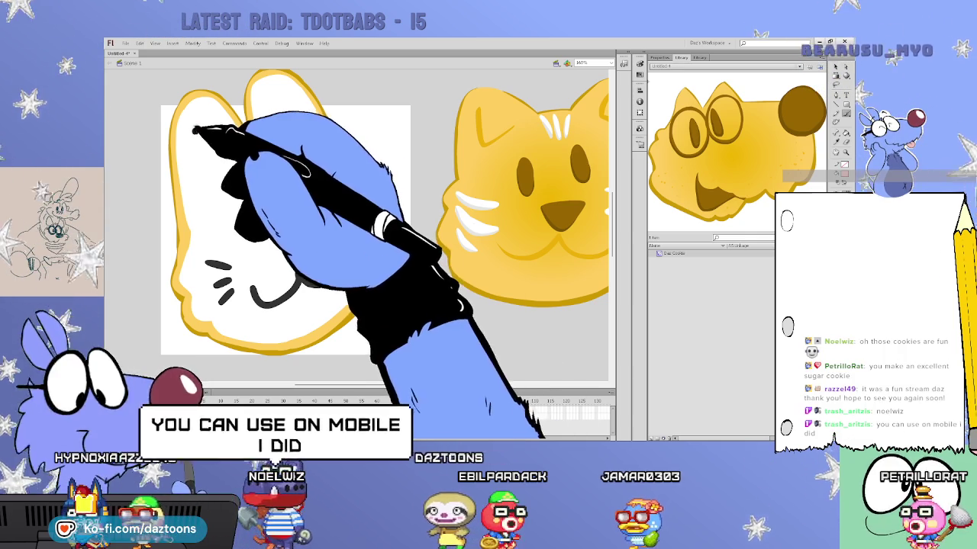
left_click_drag(194, 126, 243, 171)
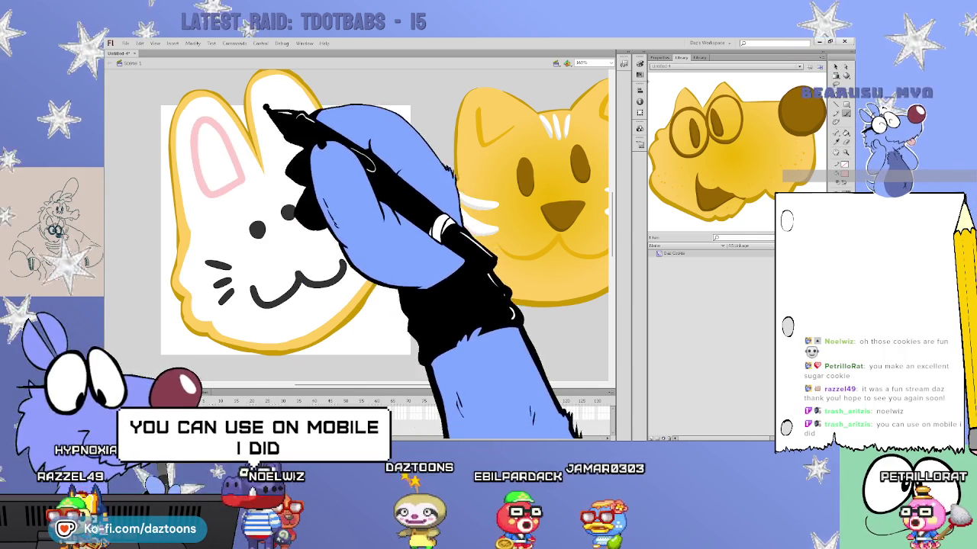
- Outline the right inner ear in pink and fill both inner ears pink
left_click_drag(261, 98, 309, 134)
left_click(288, 126)
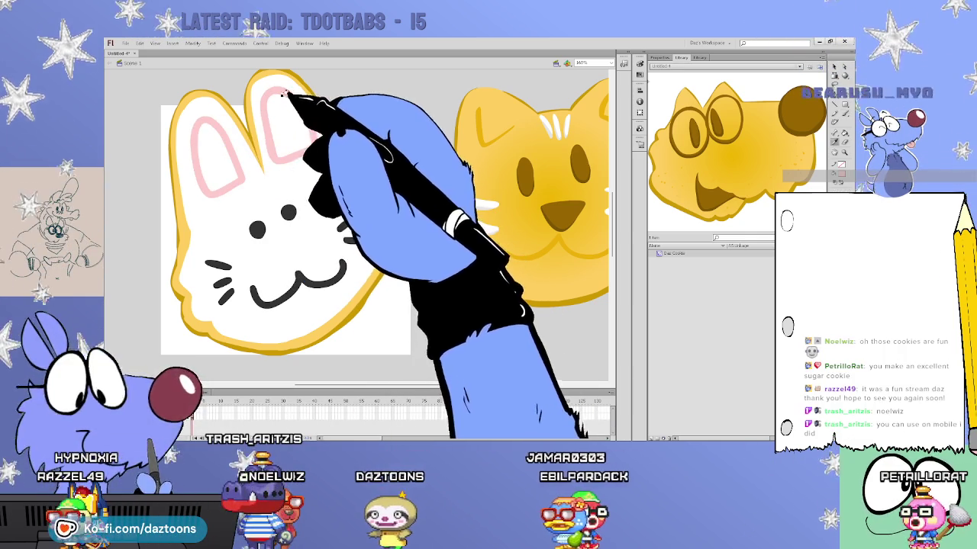
left_click(217, 156)
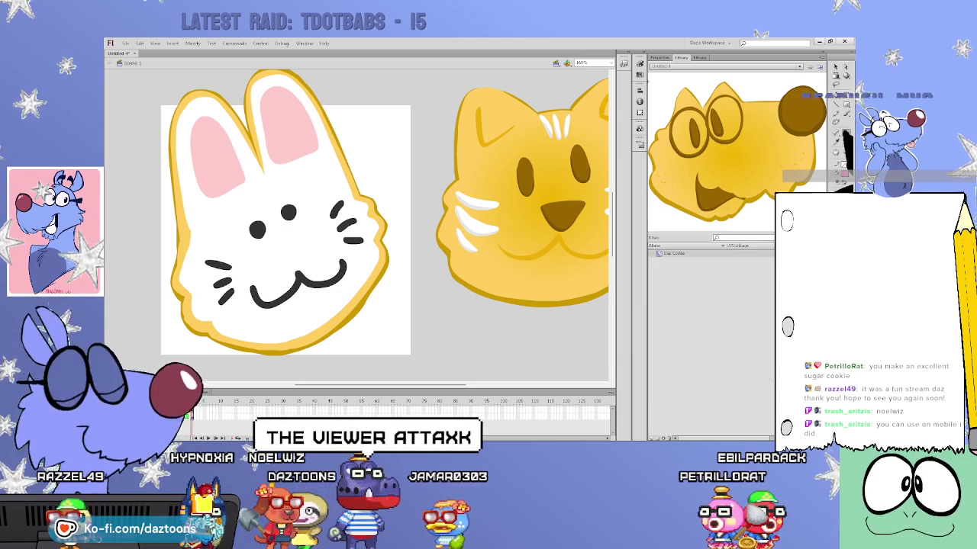
- Paint a brighter pink edge along the left ear, then adjust and deselect the ear, icing and nose fills
left_click(206, 162)
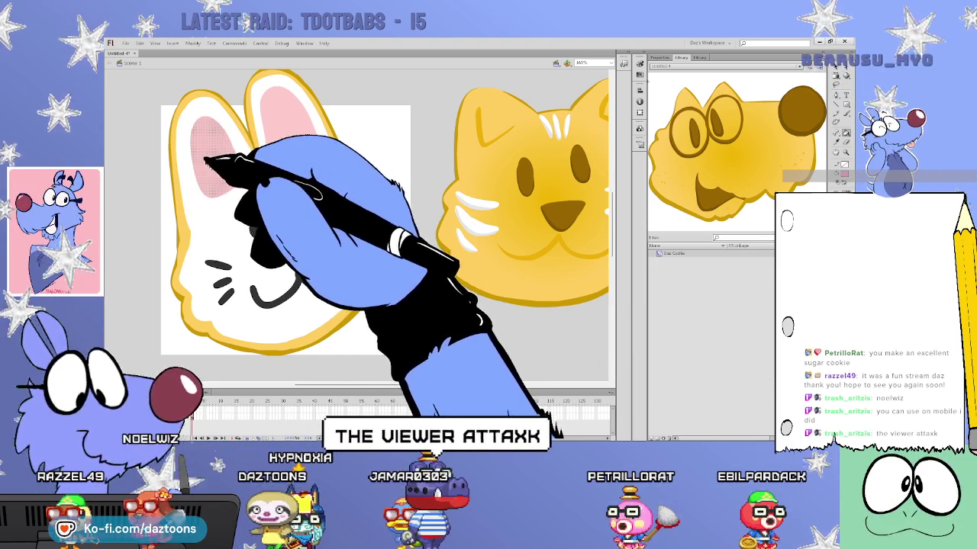
left_click(279, 103)
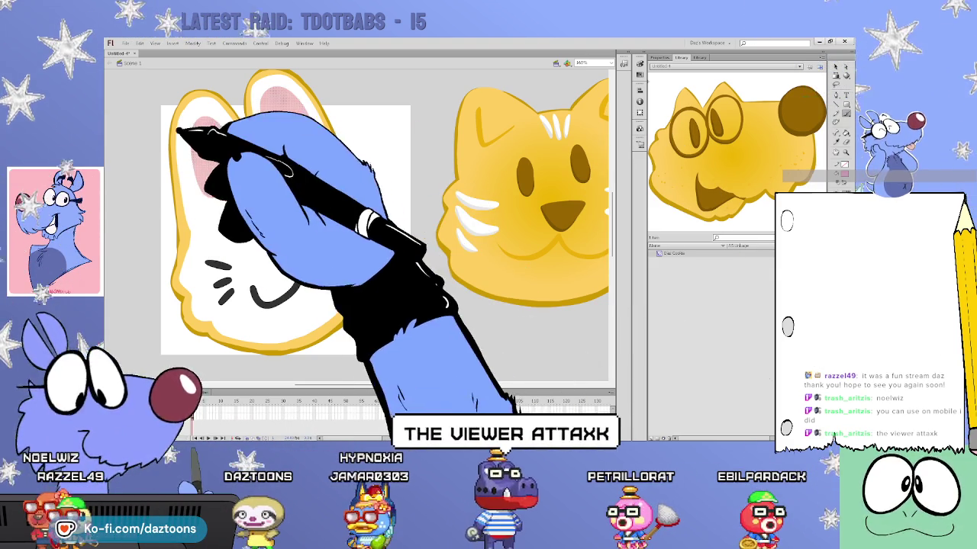
left_click(200, 161, "shift")
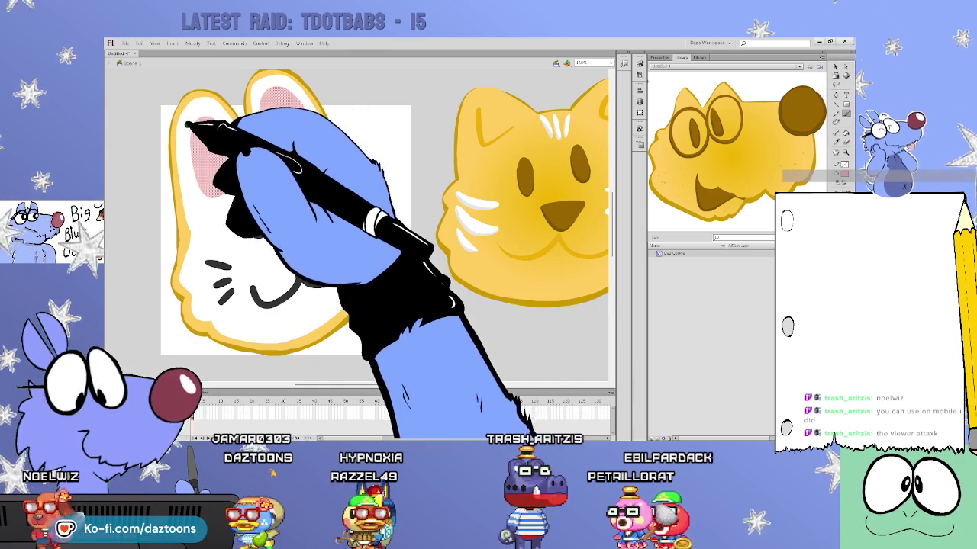
left_click_drag(186, 122, 190, 162)
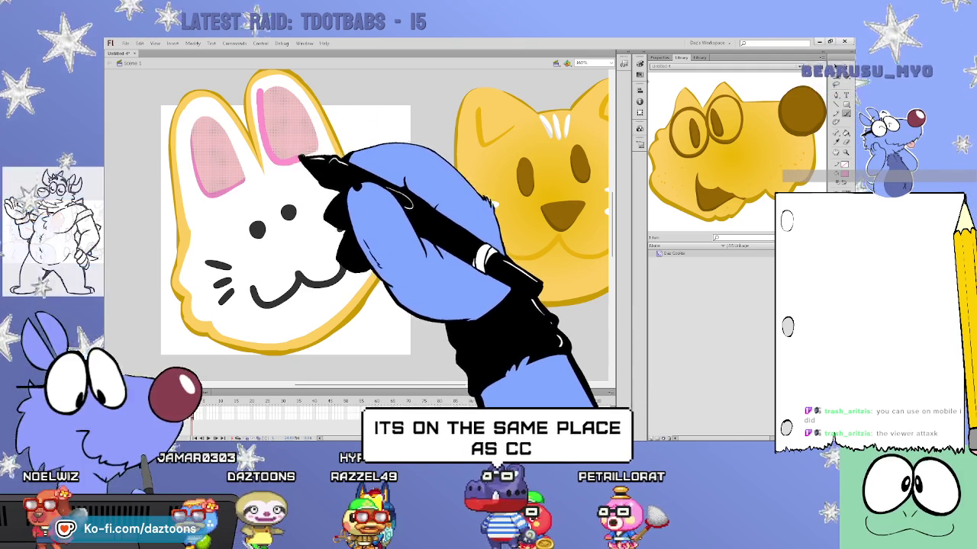
left_click(376, 148)
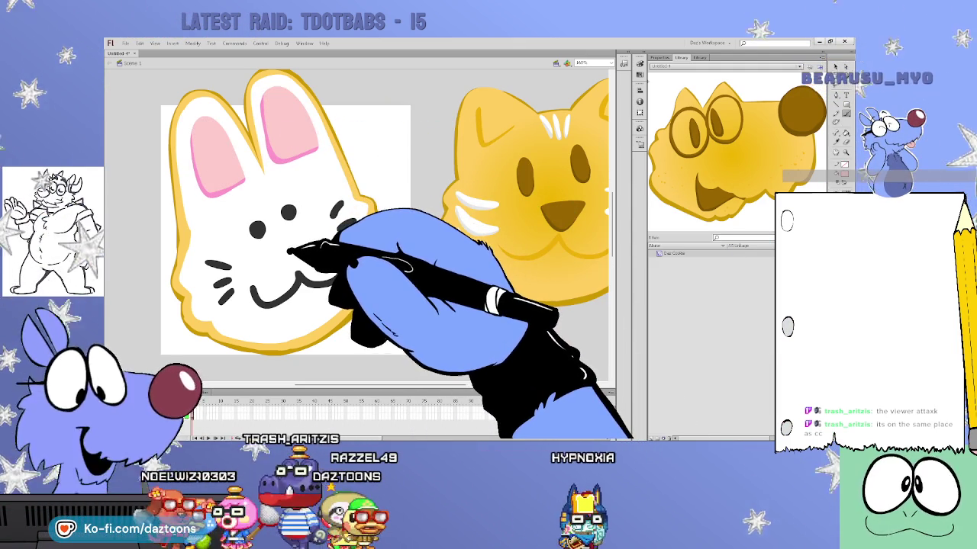
left_click(292, 252)
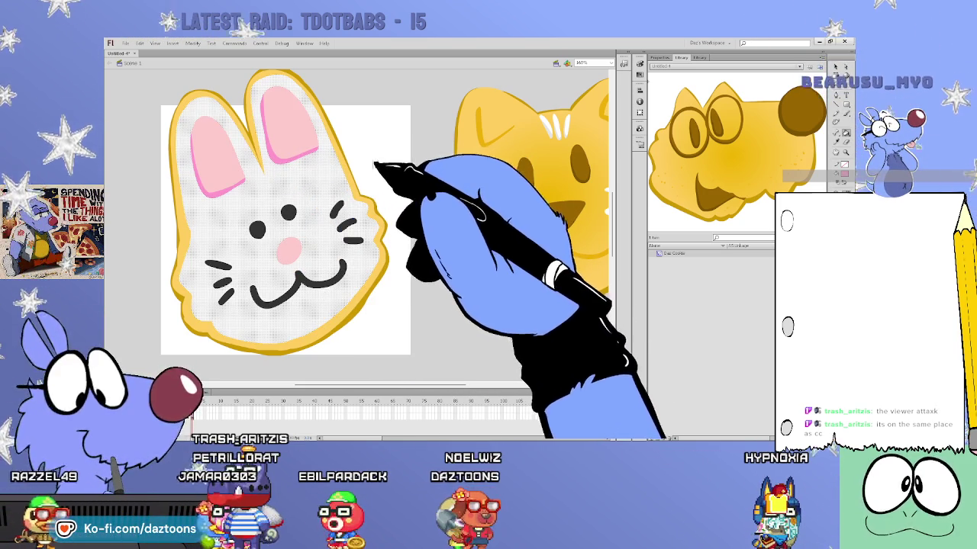
left_click(376, 177)
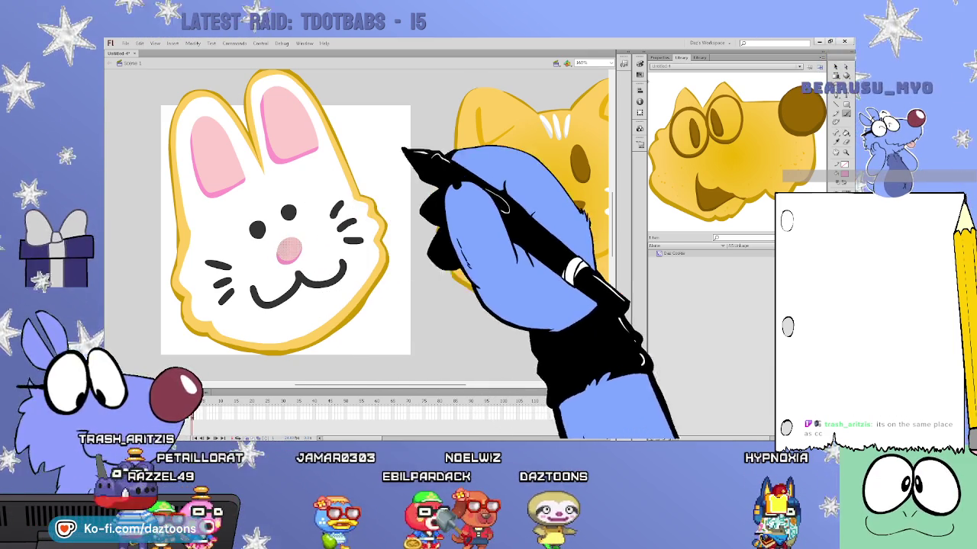
left_click(439, 170)
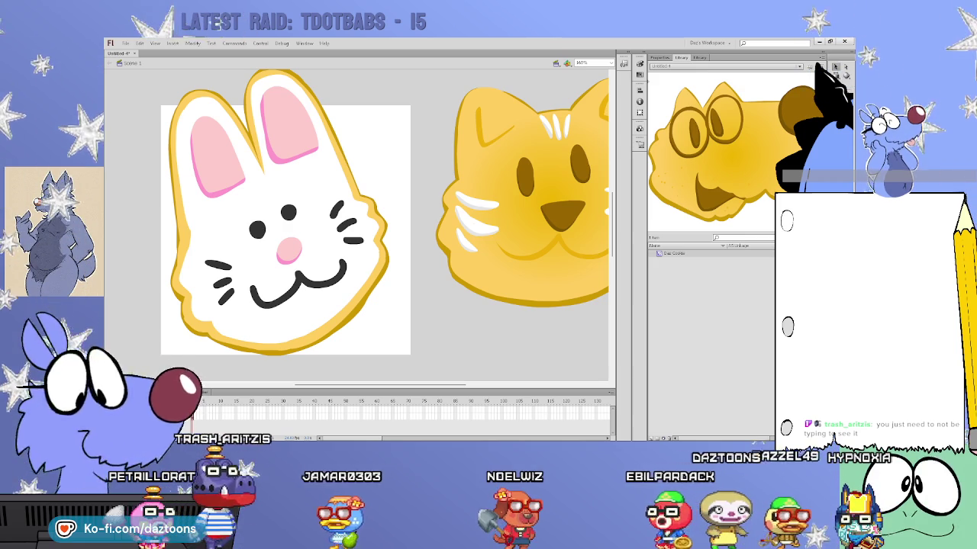
- Zoom the stage out with Ctrl+- to view the dog, bunny and cat cookies together
key("ctrl+minus")
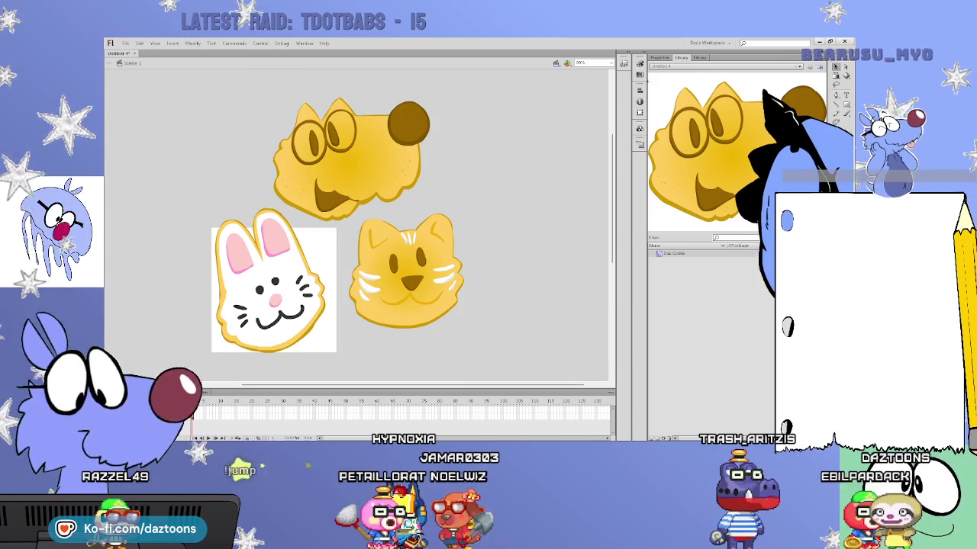